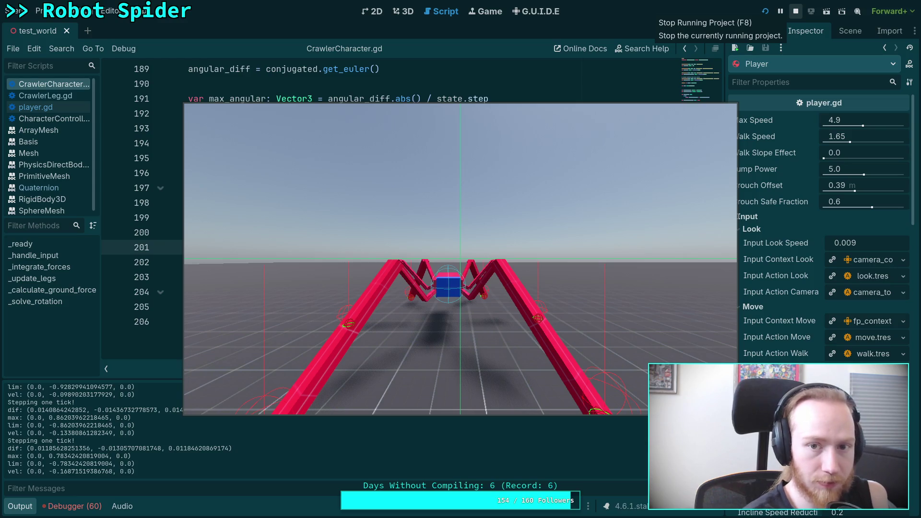
Evaluate .783 * (1/60) in the Python REPL (0.01305), then return to Godot
key(alt+Tab)
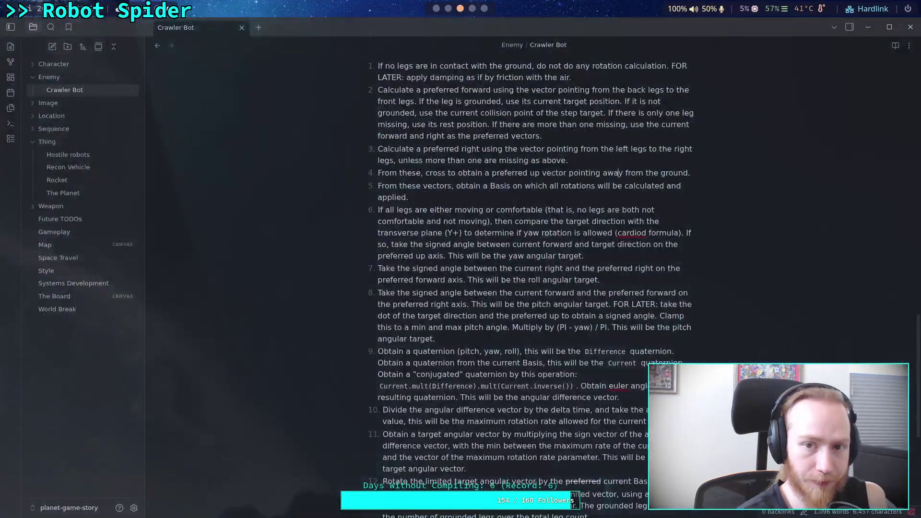
key(super+4)
text(.7)
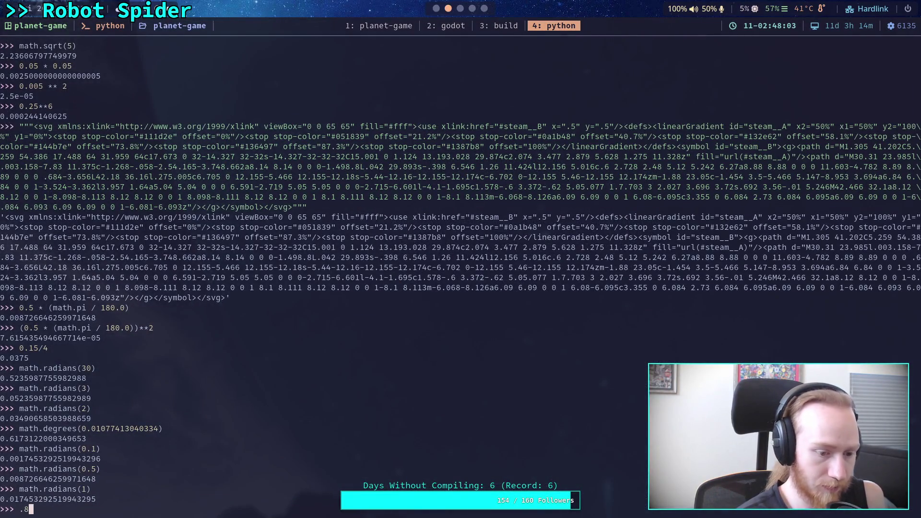
text(83)
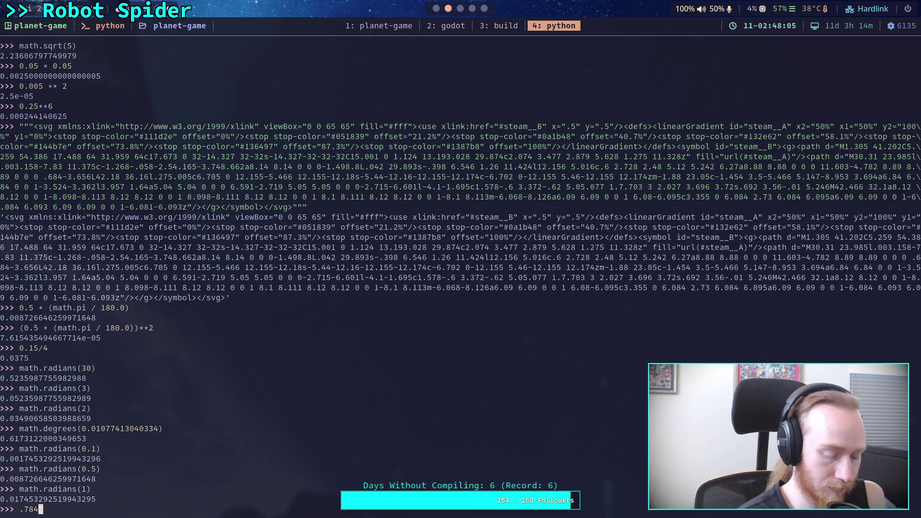
text( * ()
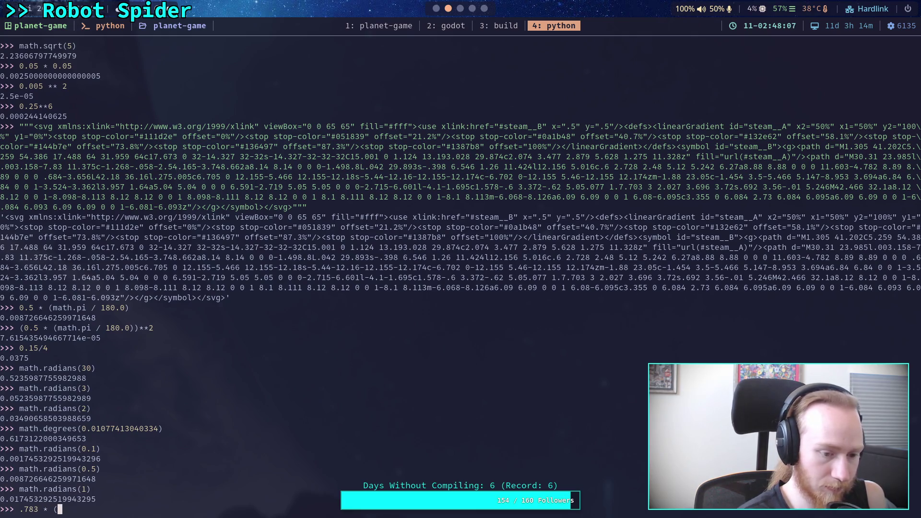
text(1/60))
key(Return)
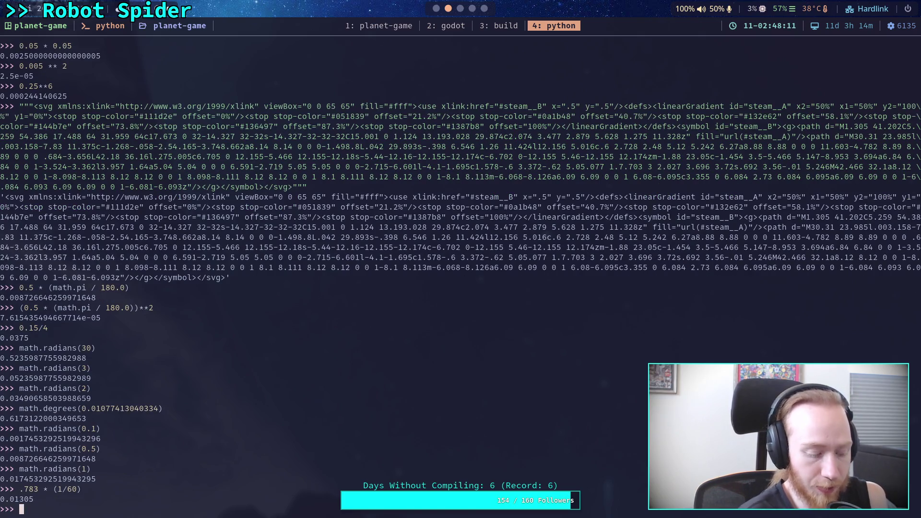
key(super+2)
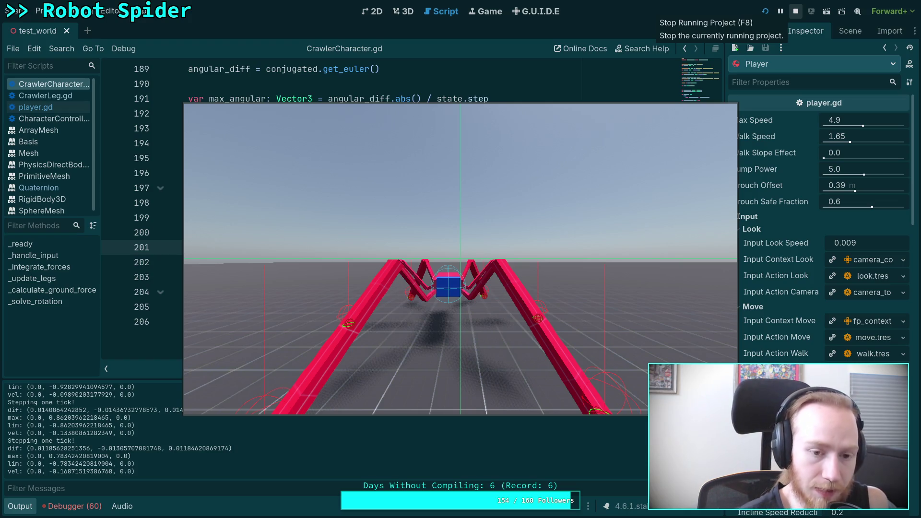
Review the printed max, lim and vel values, then stop the running spider game
key(BackSpace)
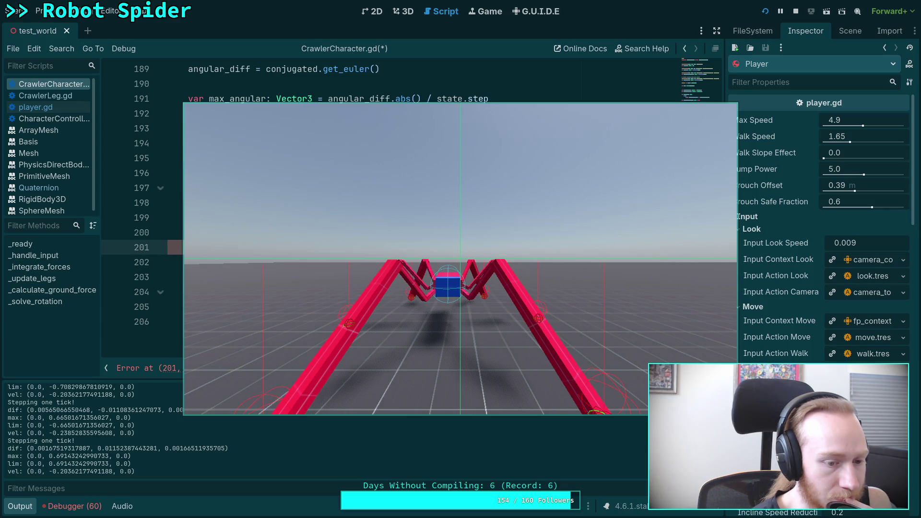
scroll(110, 425, up, 2)
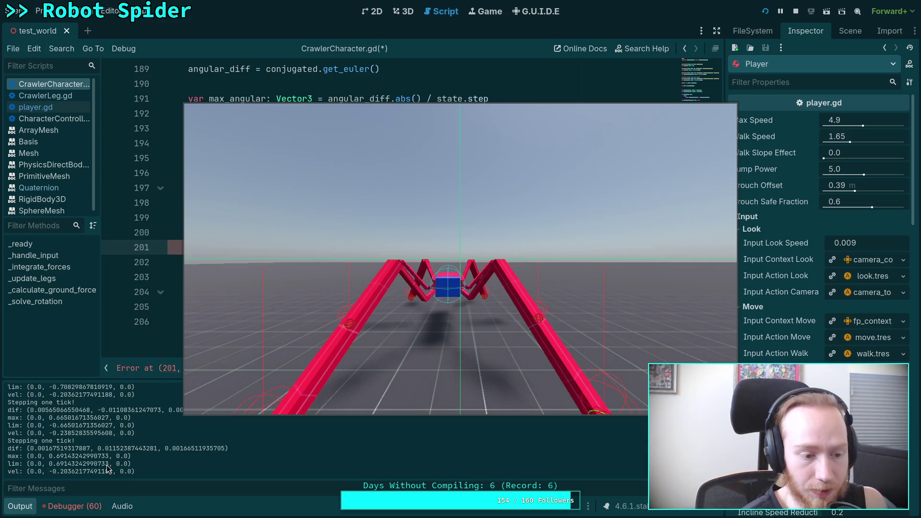
click(298, 407)
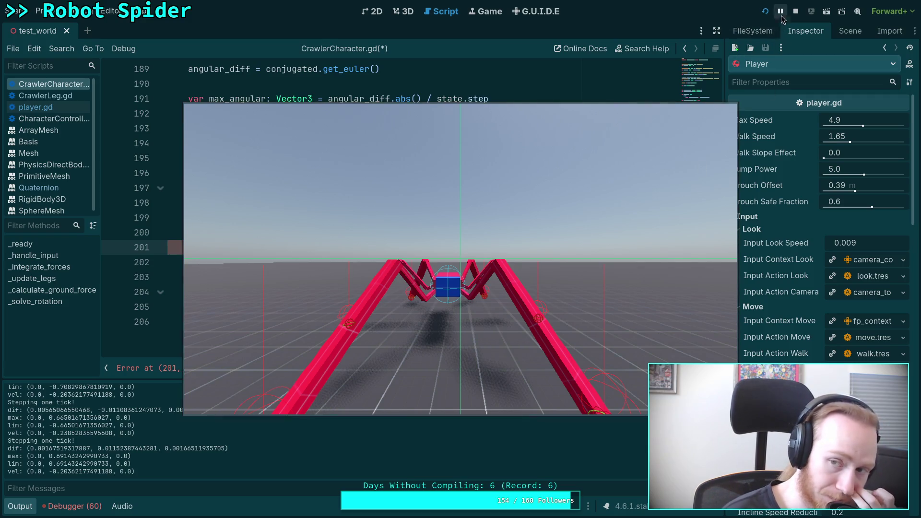
click(795, 11)
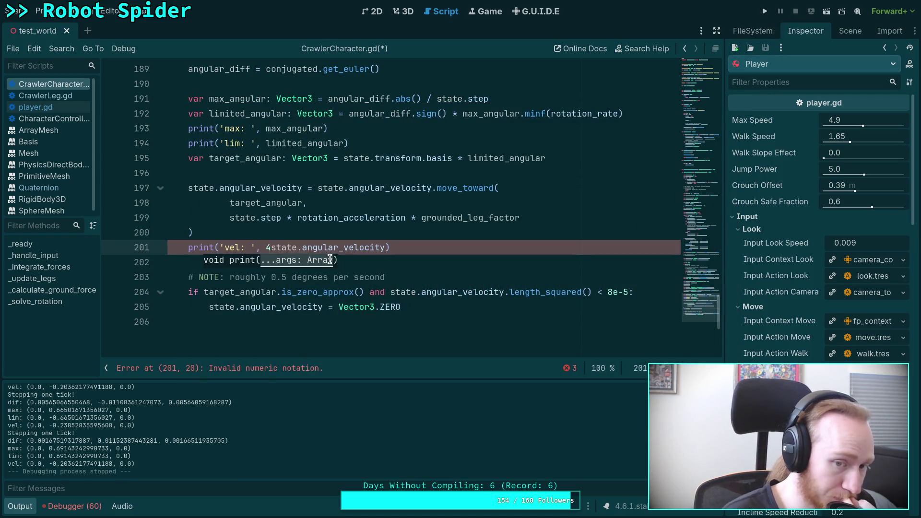
Delete the stray '4' on line 201 of CrawlerCharacter.gd
key(BackSpace)
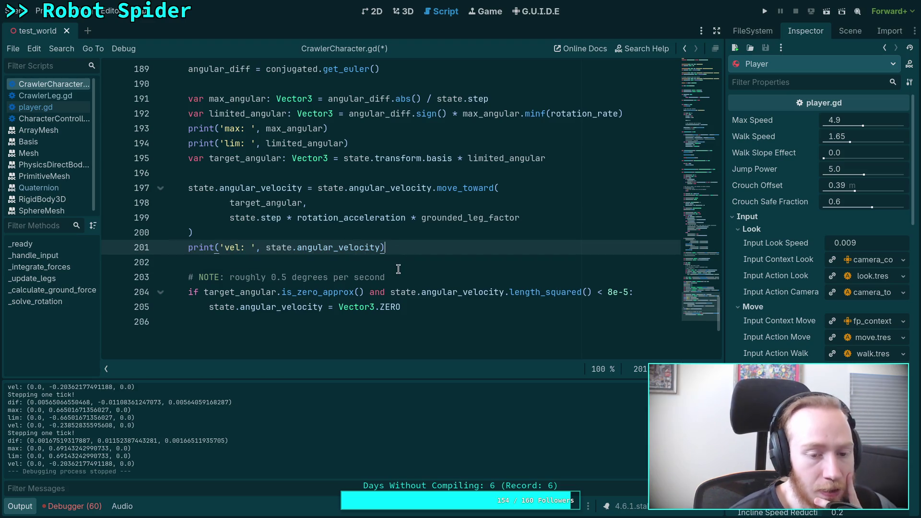
scroll(469, 309, up, 4)
scroll(469, 309, up, 6)
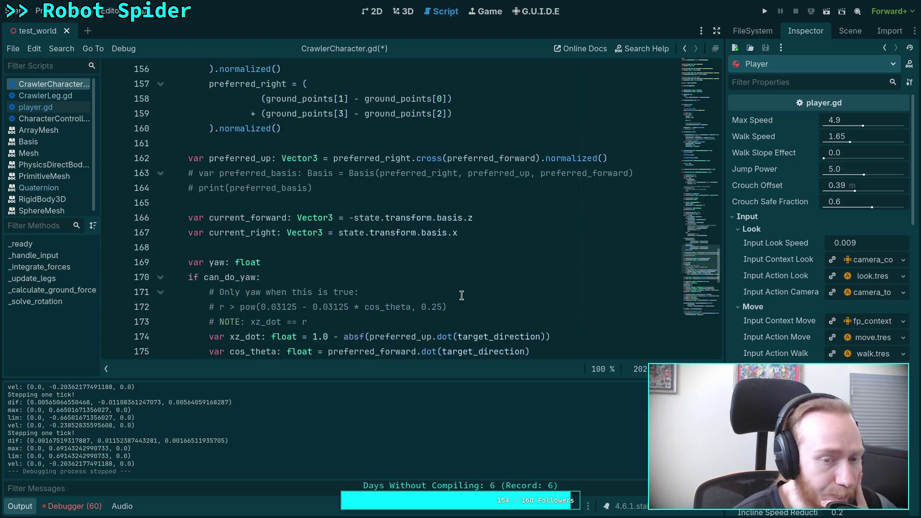
scroll(451, 294, up, 4)
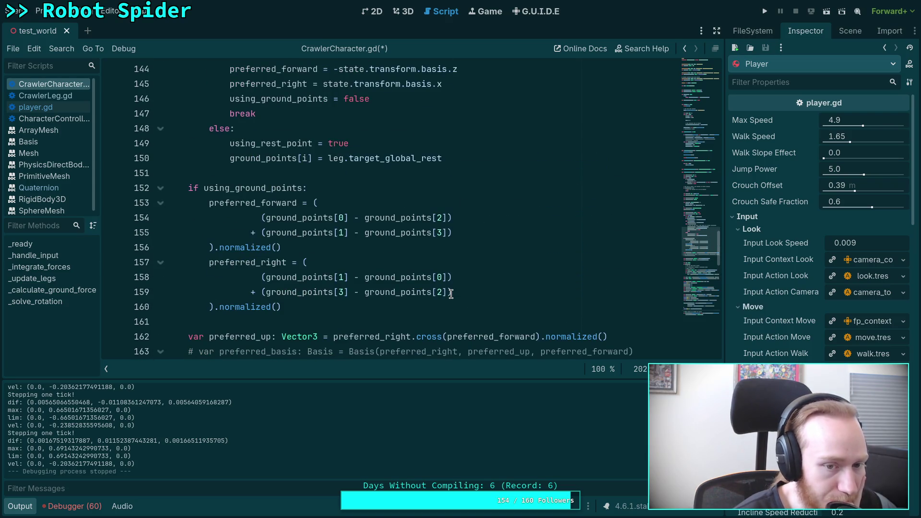
scroll(451, 294, up, 2)
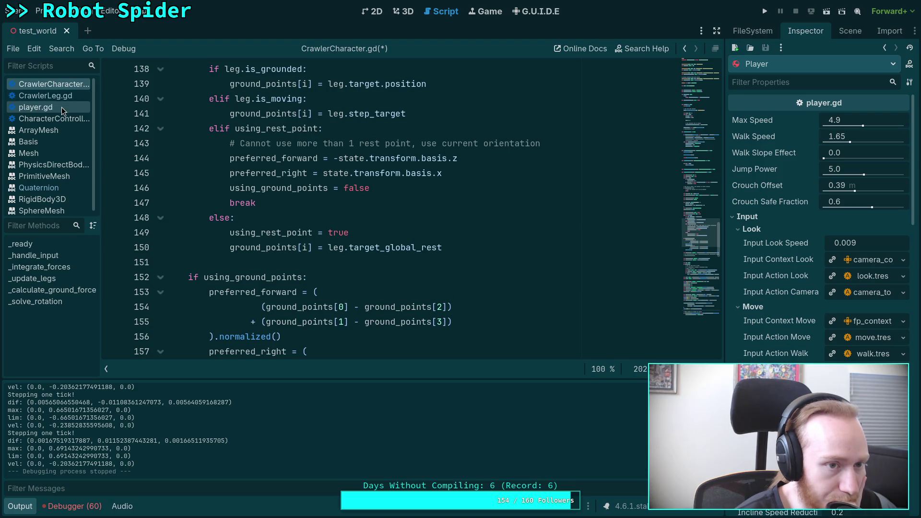
scroll(367, 259, up, 10)
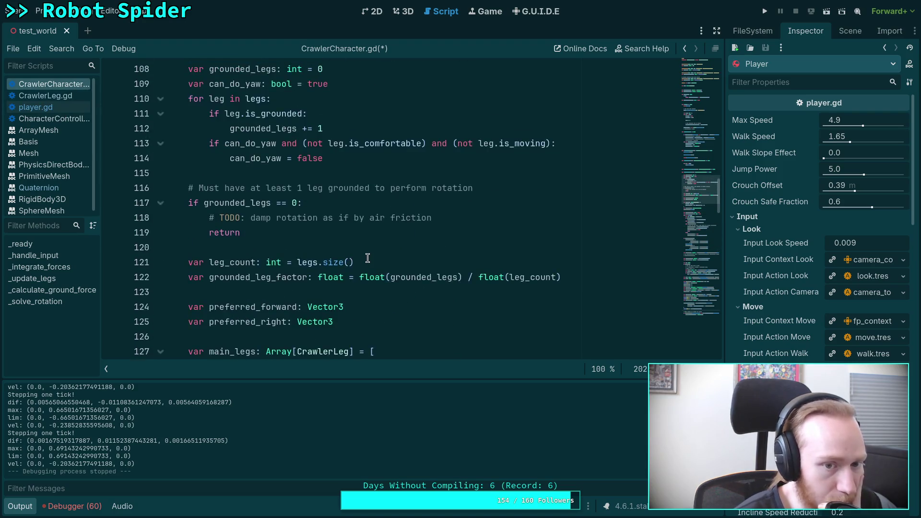
scroll(368, 258, up, 20)
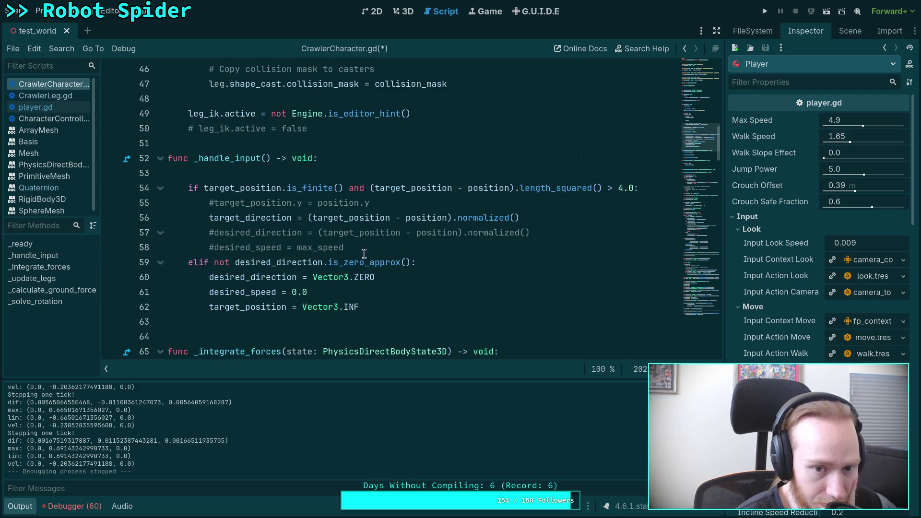
Uncomment target_position.y = position.y on line 55, save the script and relaunch the game
click(214, 203)
key(BackSpace)
key(ctrl+s)
key(F5)
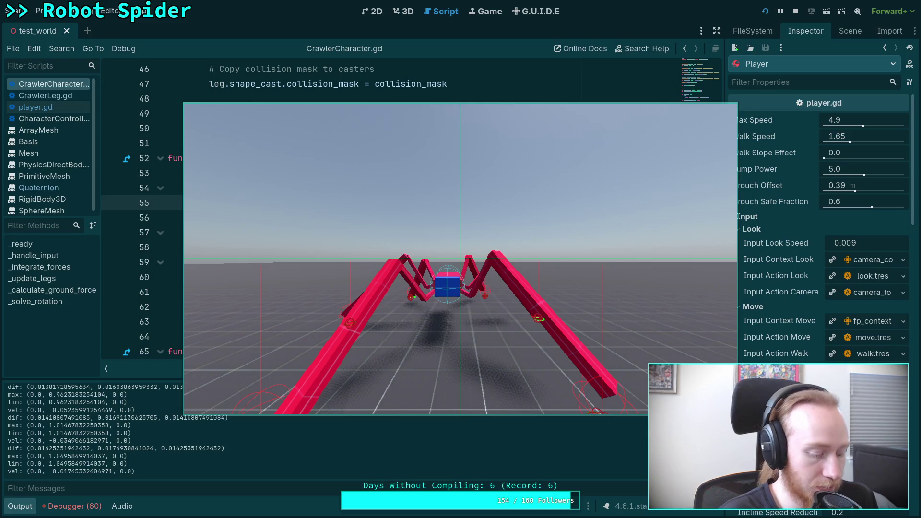
Advance the game six single physics ticks, reading dif, max, lim and vel in Output
key(period)
key(period)
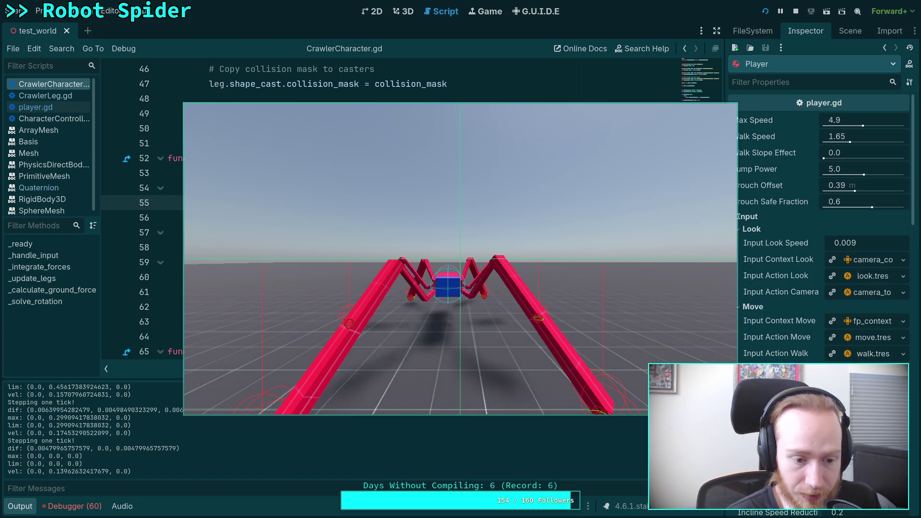
key(space)
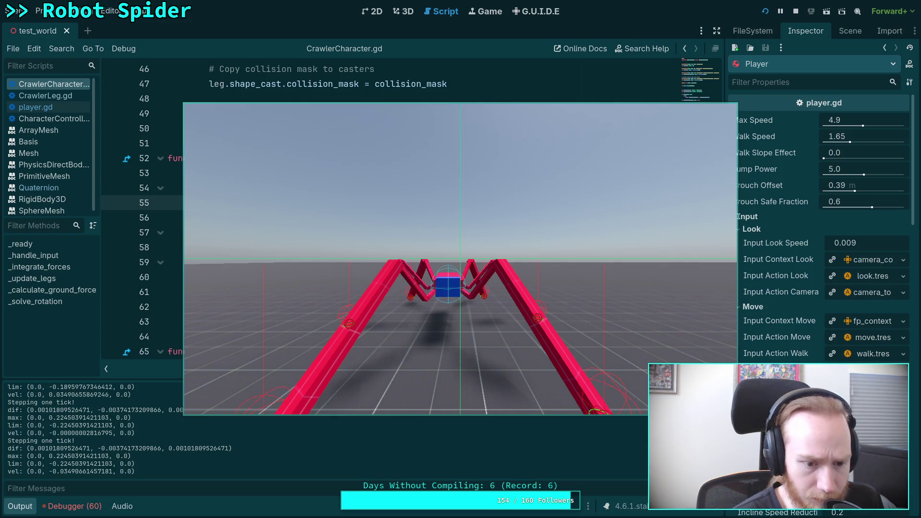
key(period)
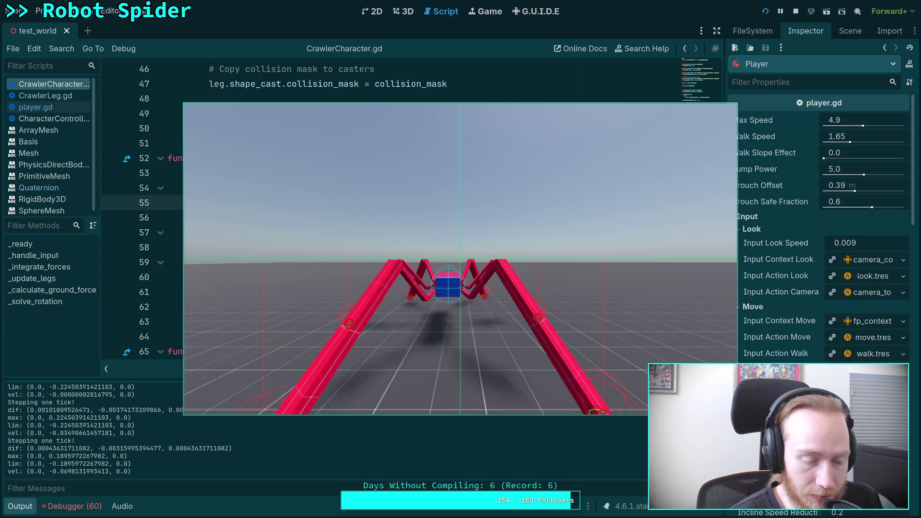
key(period)
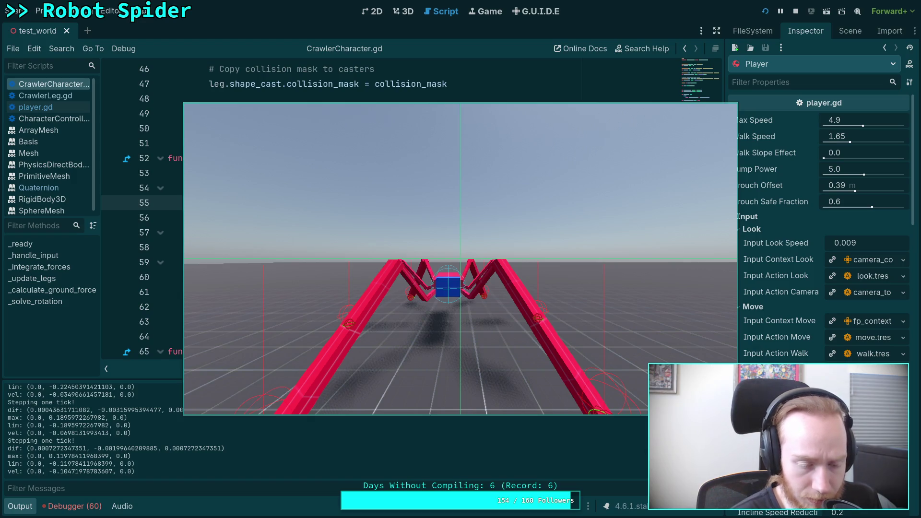
key(space)
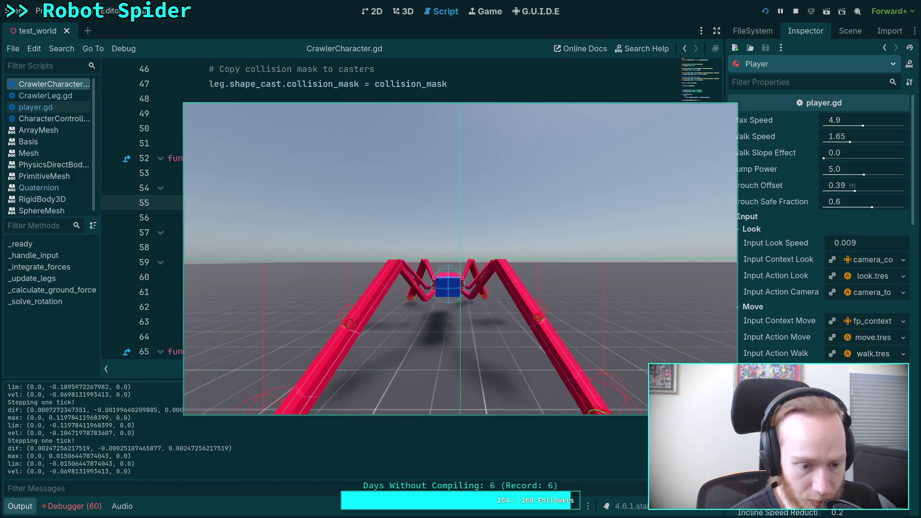
key(space)
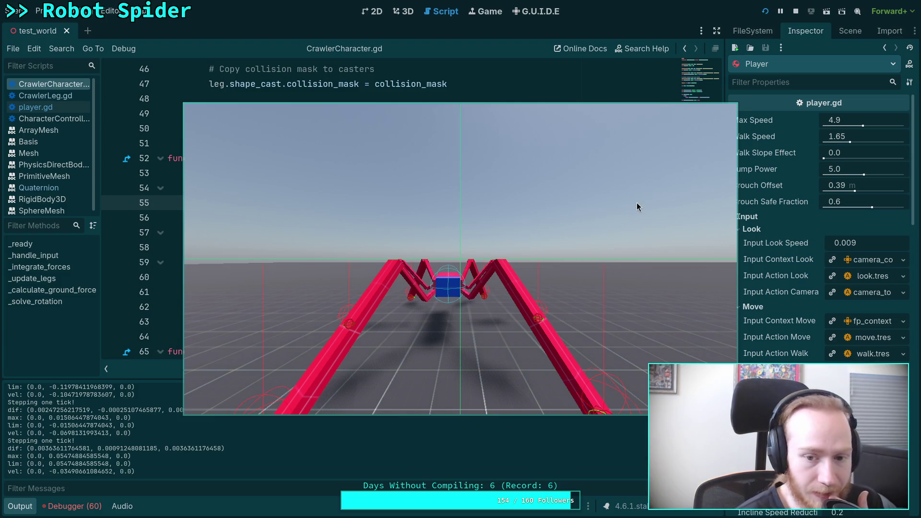
Stop the game and look over the latest logged values in the Output panel
click(795, 11)
scroll(488, 224, down, 2)
scroll(489, 225, down, 2)
scroll(480, 235, up, 6)
scroll(466, 259, down, 10)
scroll(458, 273, down, 20)
scroll(479, 274, down, 3)
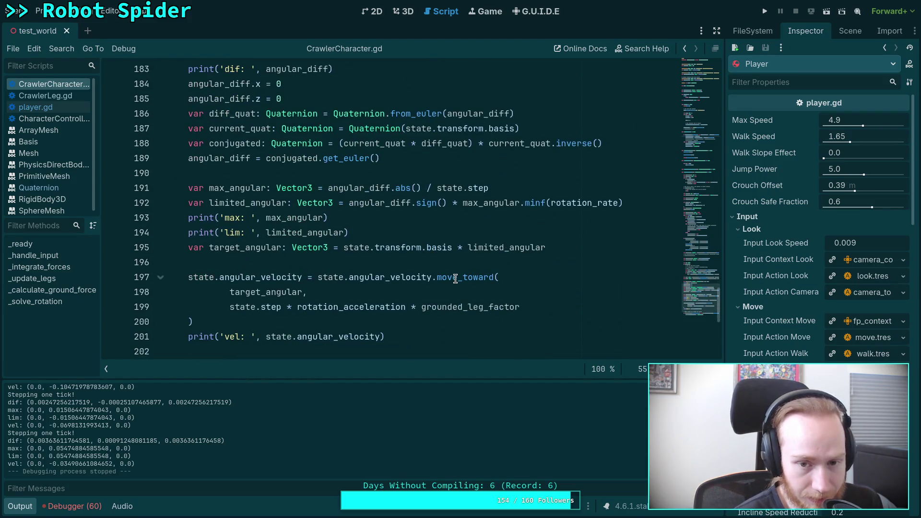
scroll(455, 278, down, 1)
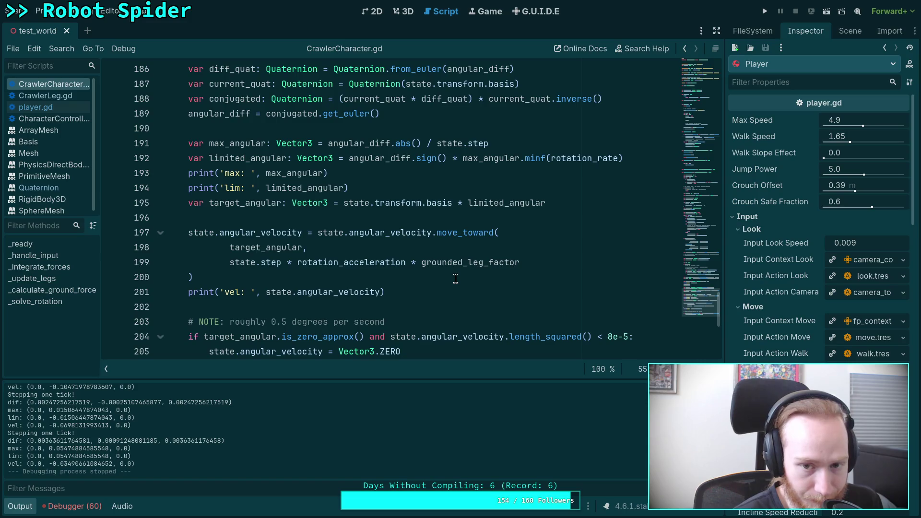
scroll(453, 278, down, 1)
scroll(453, 278, up, 1)
mouse_move(320, 265)
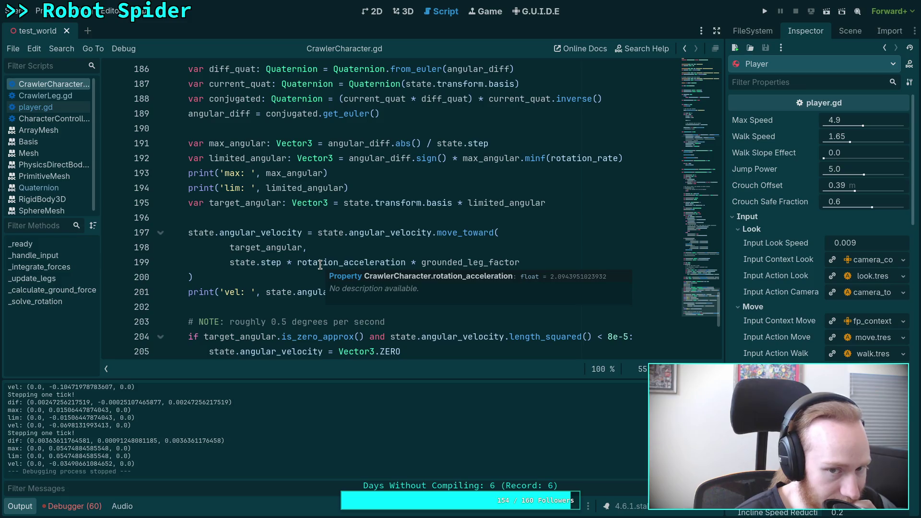
double_click(255, 158)
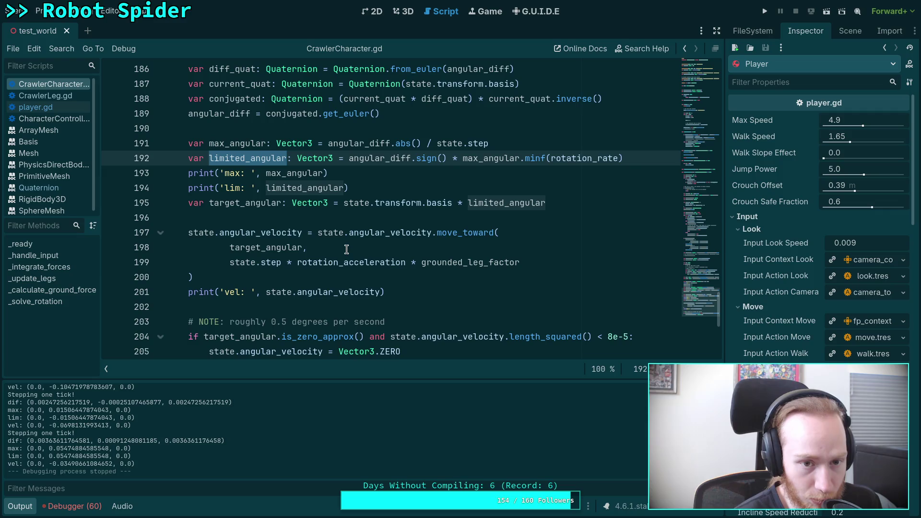
scroll(346, 249, up, 1)
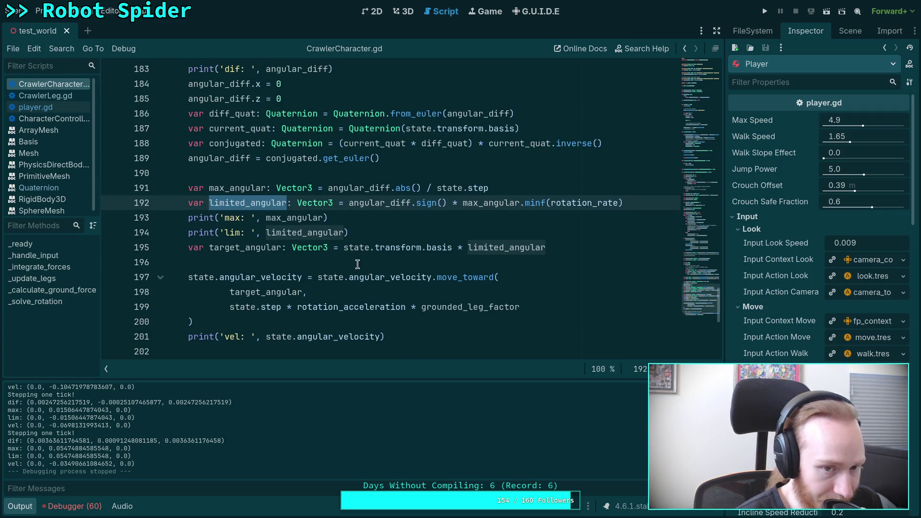
click(232, 183)
double_click(232, 182)
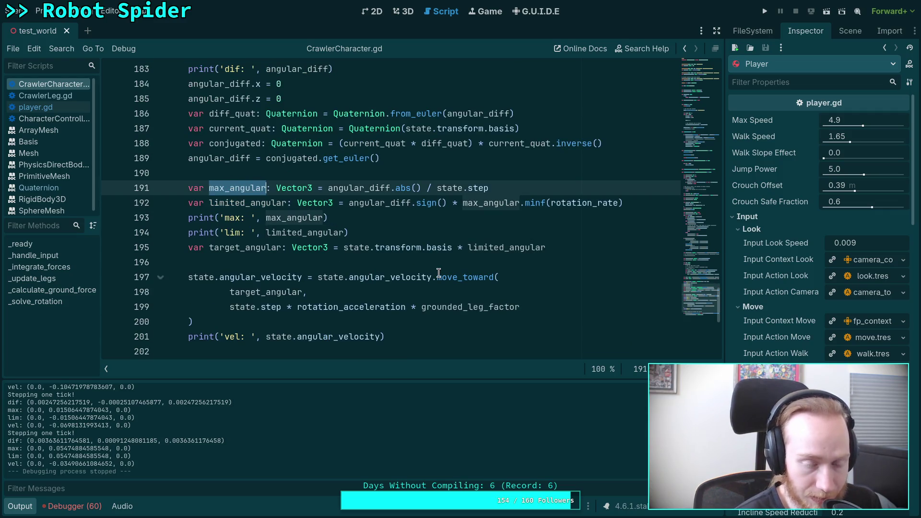
mouse_move(455, 274)
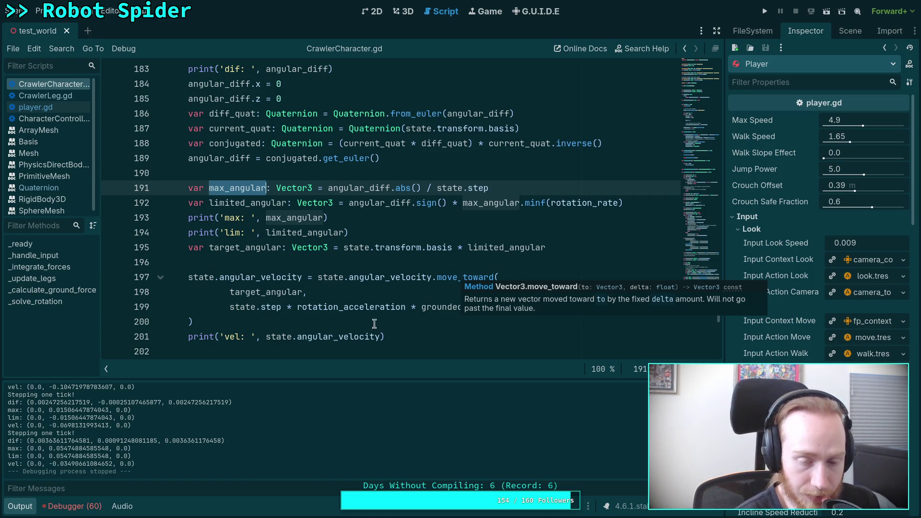
mouse_move(355, 310)
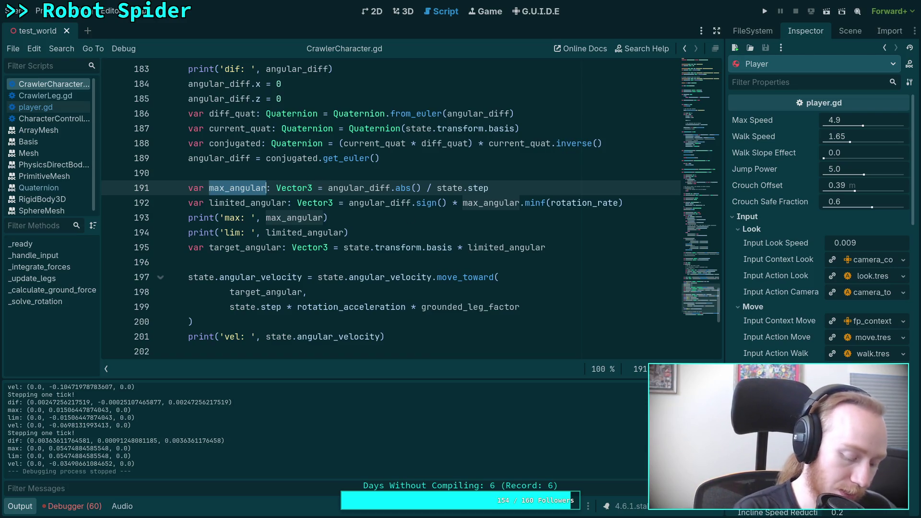
key(alt+Tab)
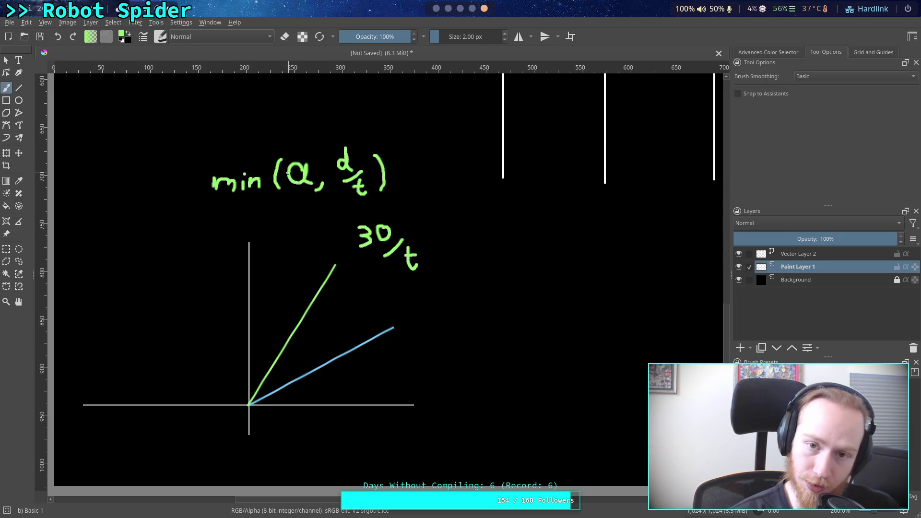
key(super+Left)
key(super+Left)
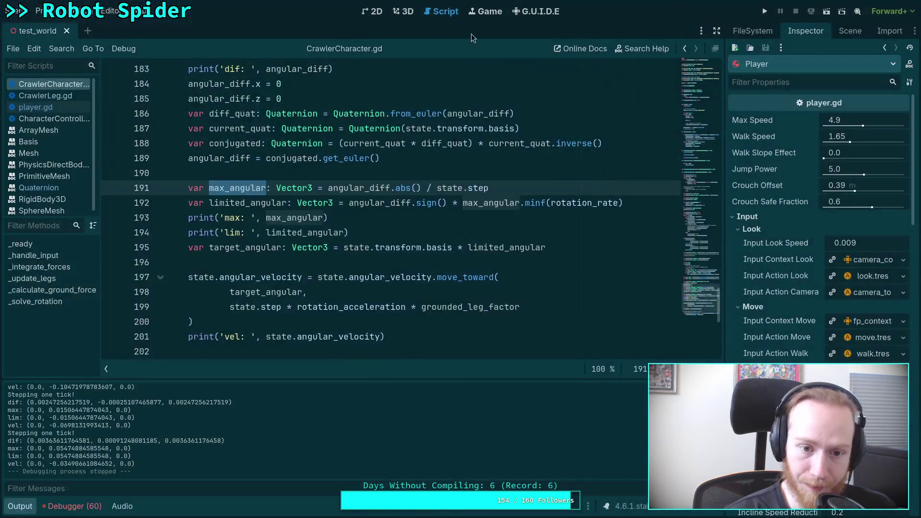
Clear the max_angular highlight in the script editor
click(329, 188)
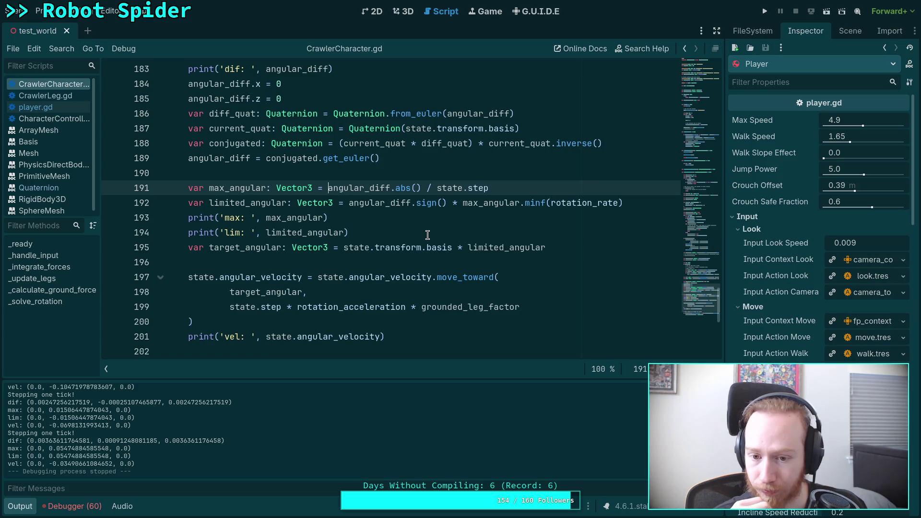
click(524, 187)
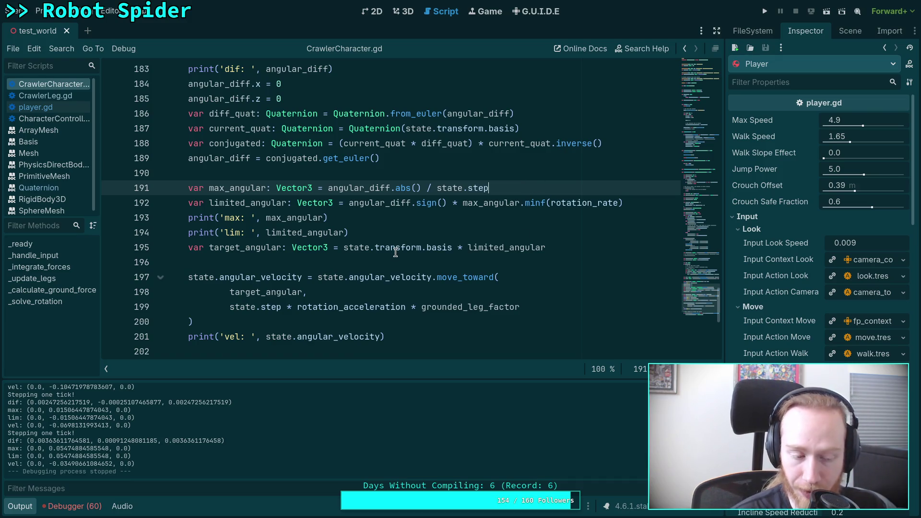
mouse_move(396, 252)
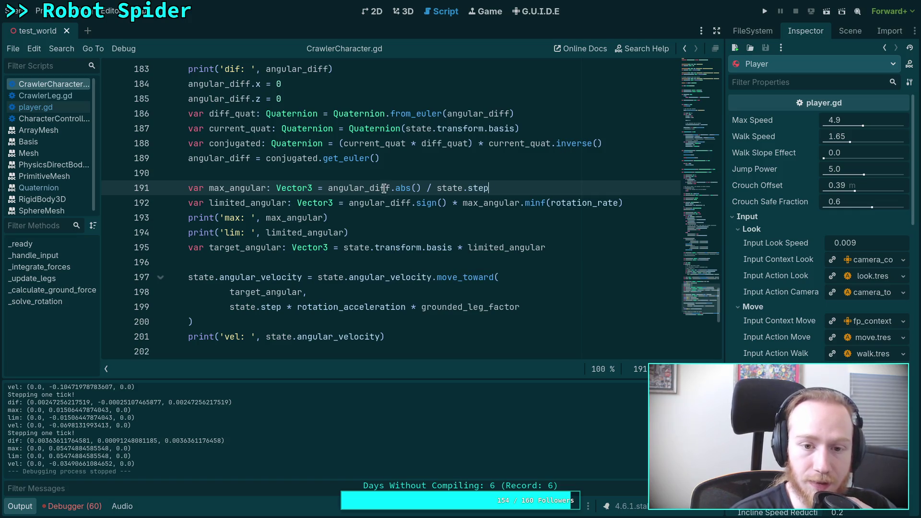
drag(391, 188, 419, 188)
Move .abs() from angular_diff on line 191 onto max_angular on line 192
key(BackSpace)
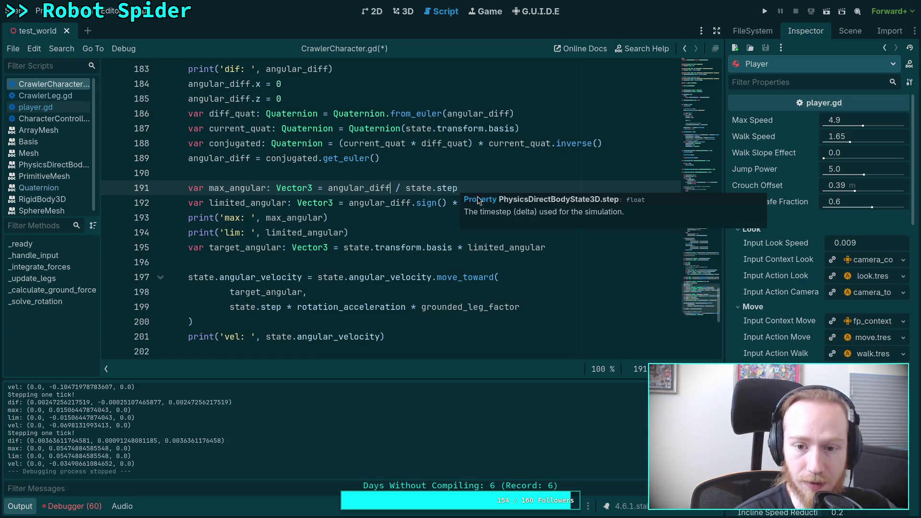
click(450, 179)
click(523, 203)
text(abs().minf(rotation_rate)
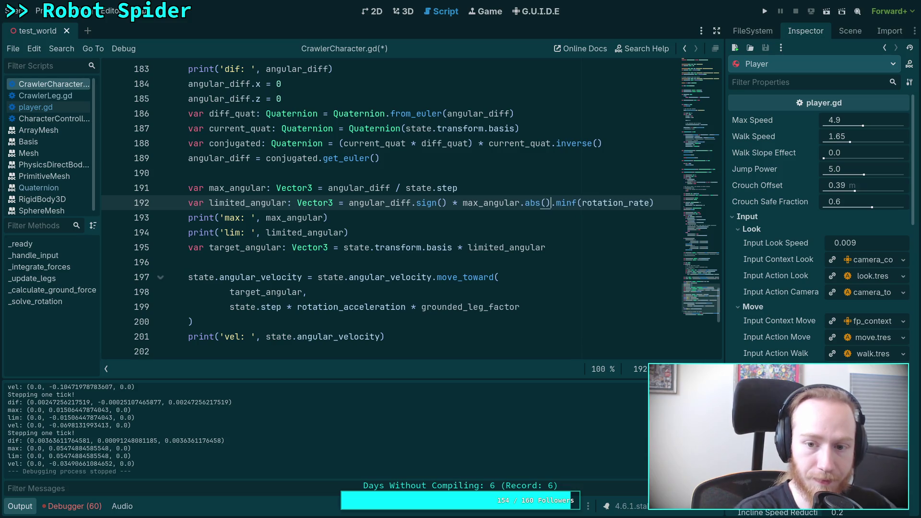
text())
key(super+3)
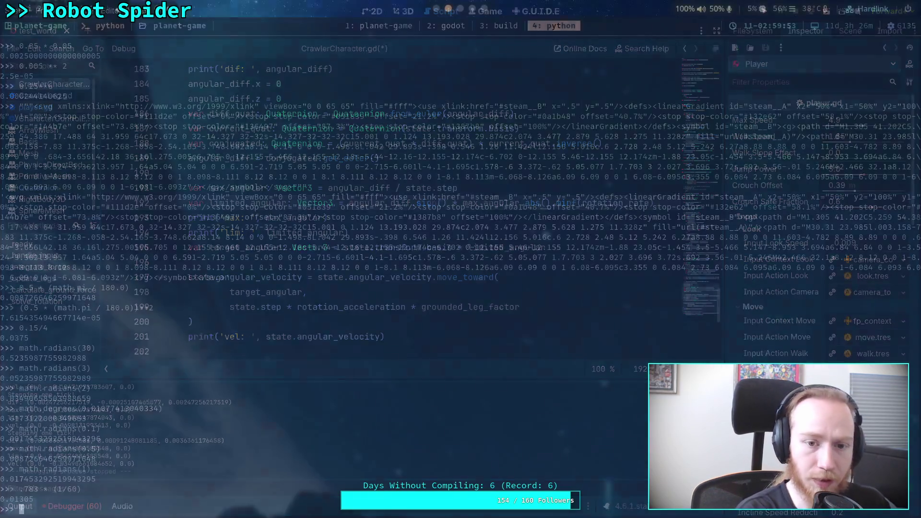
Apply strikethrough to 'and take the absolute value,' in step 10 of the Crawler Bot note
scroll(550, 325, down, 3)
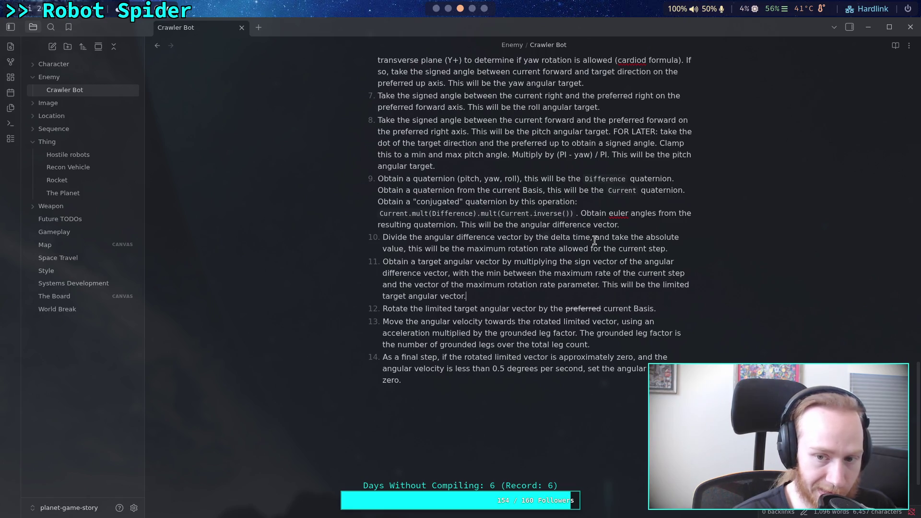
drag(595, 238, 406, 249)
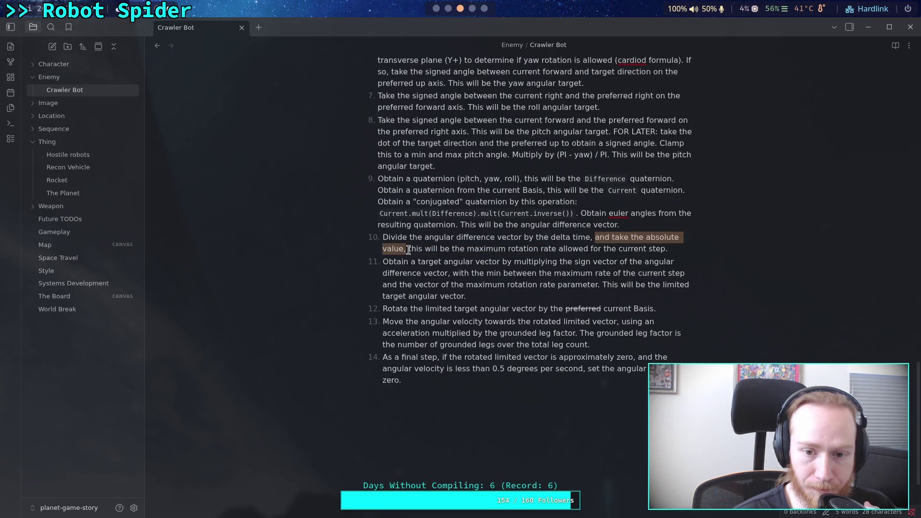
right_click(406, 249)
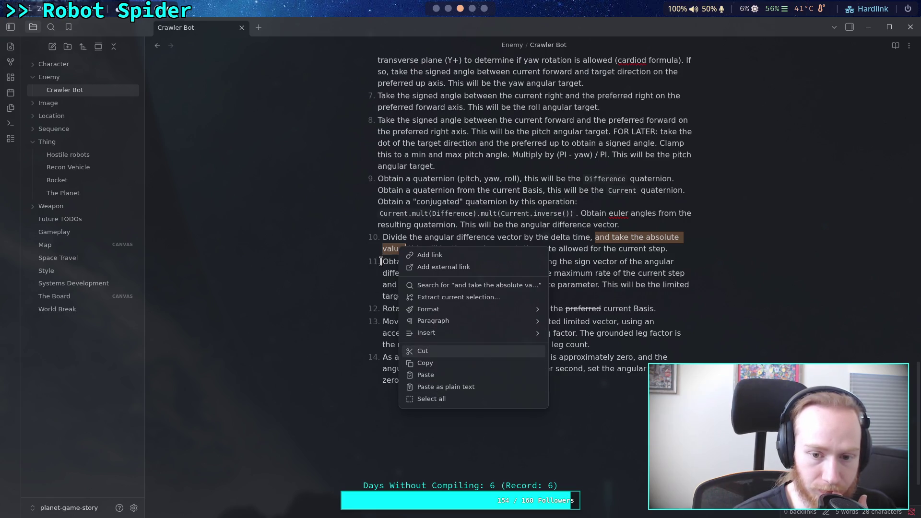
click(403, 246)
mouse_move(404, 246)
mouse_down()
mouse_move(611, 237)
mouse_move(595, 237)
mouse_up()
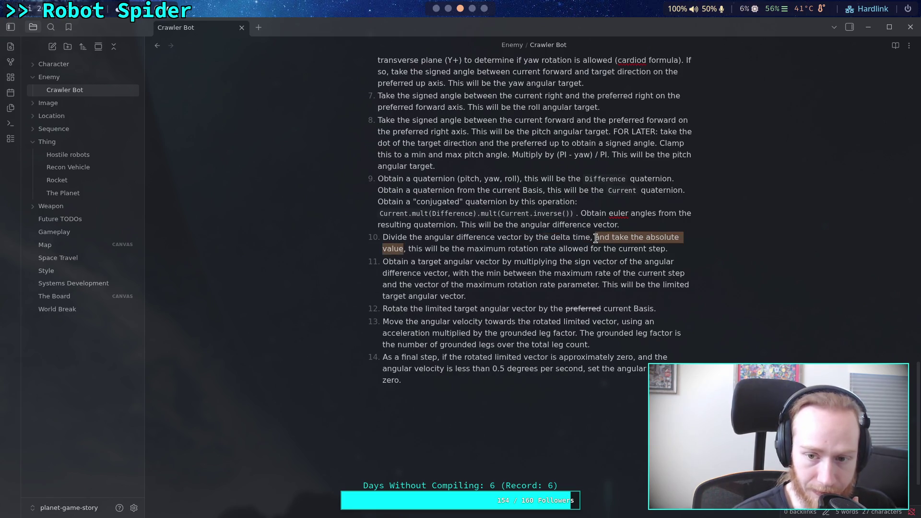
right_click(596, 240)
mouse_move(639, 314)
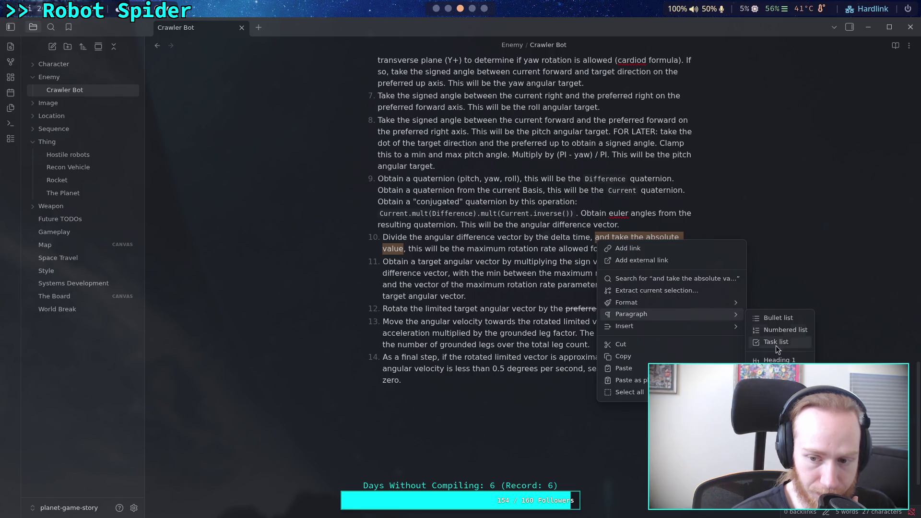
mouse_move(404, 249)
mouse_down()
mouse_move(384, 238)
mouse_move(595, 239)
mouse_up()
right_click(598, 239)
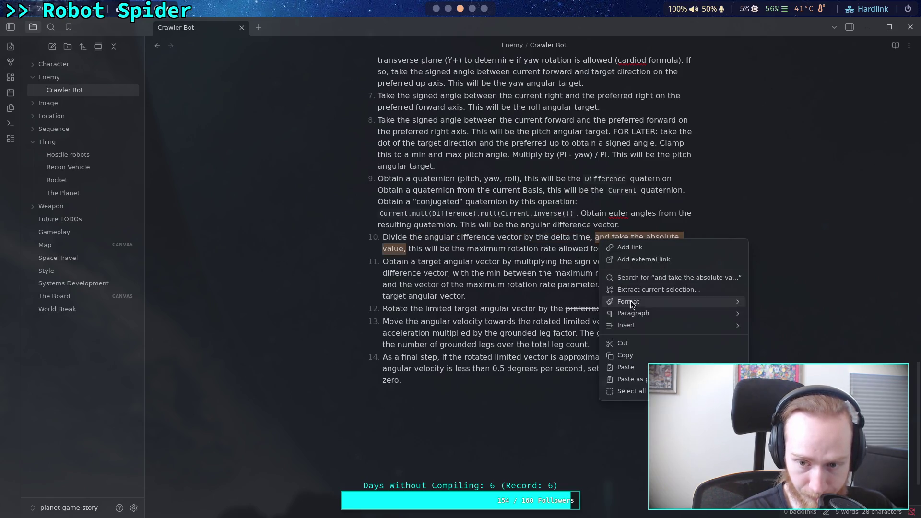
mouse_move(715, 302)
click(790, 328)
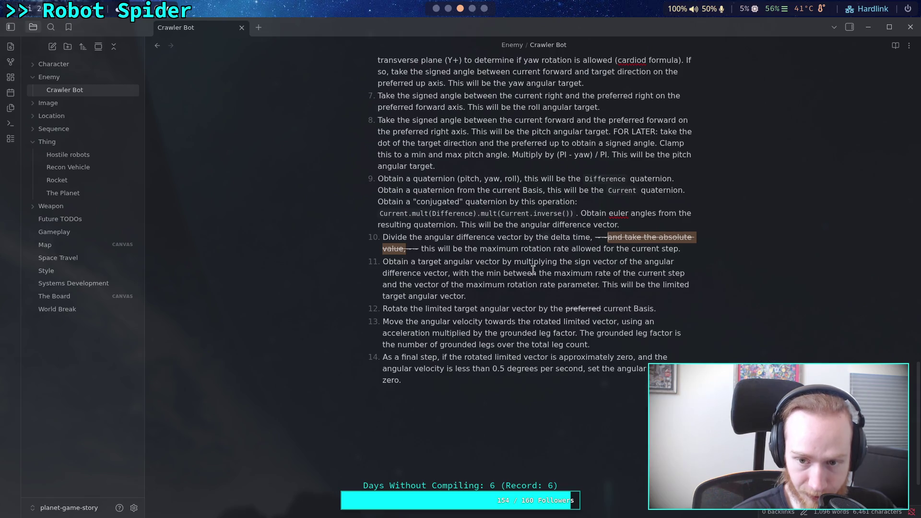
click(523, 273)
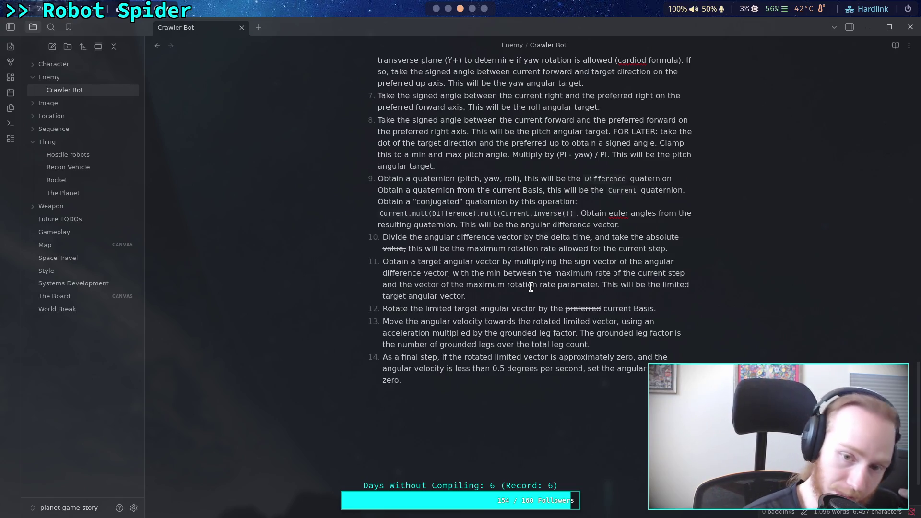
Insert a new step 11 after step 10, drafting then erasing trial wording to leave it empty
click(684, 251)
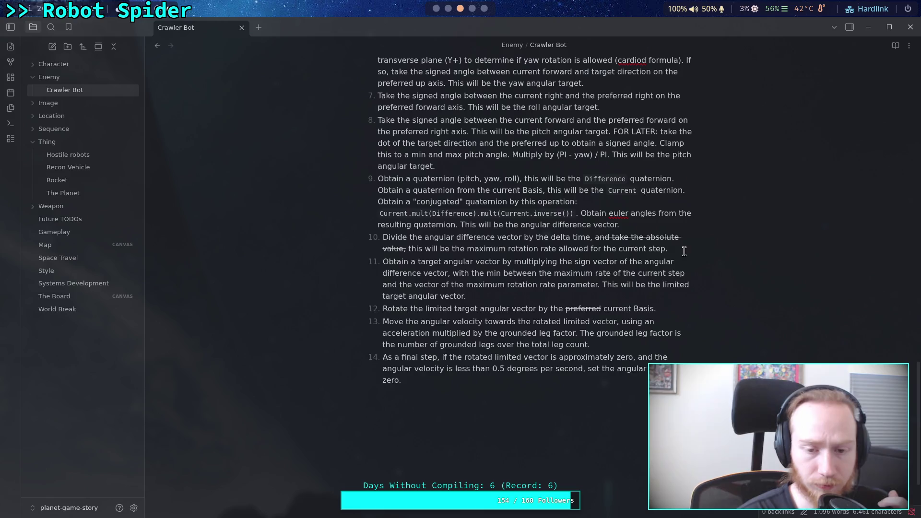
key(Return)
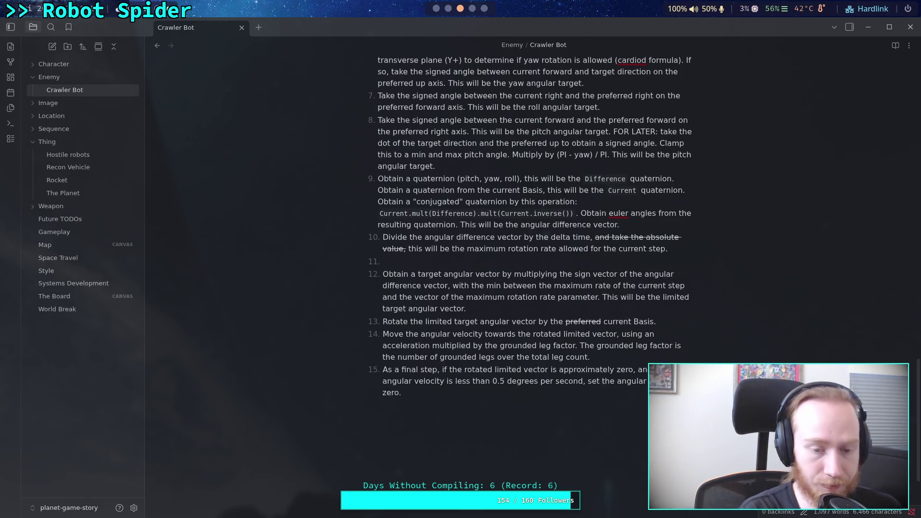
text(For)
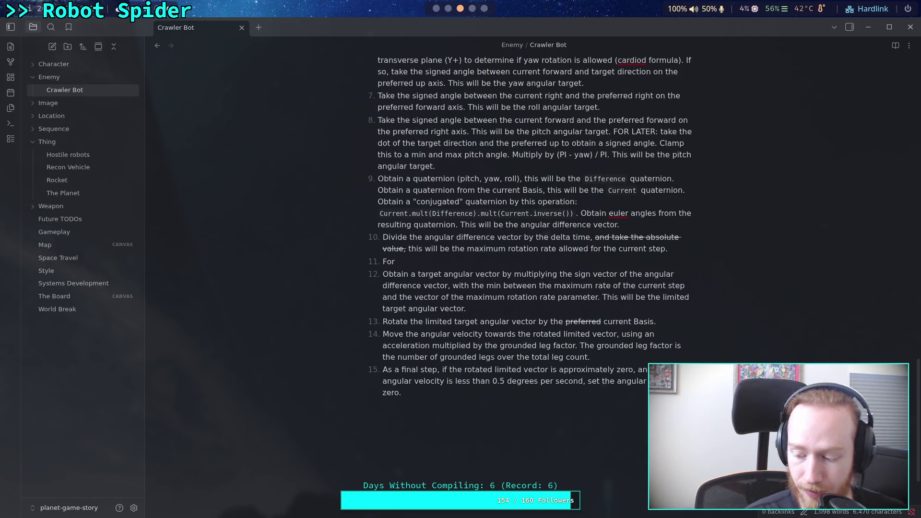
text( each )
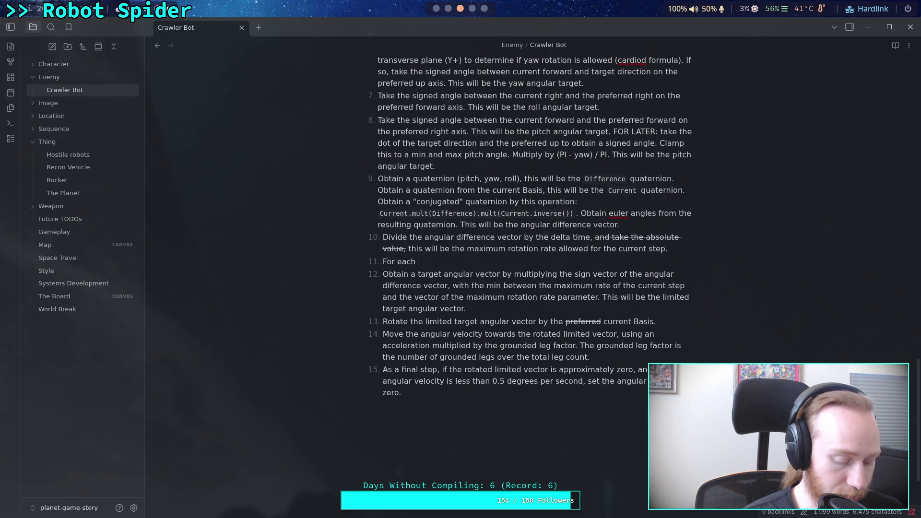
text(component )
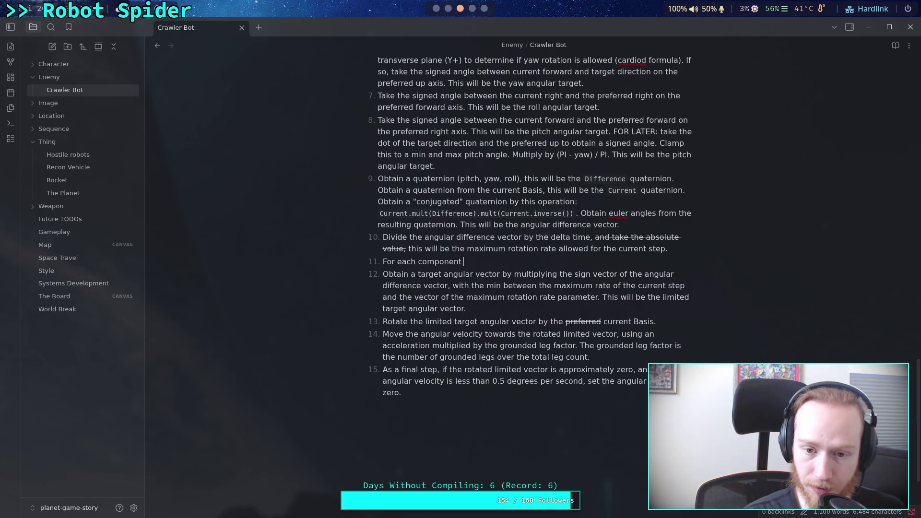
text(of the angula)
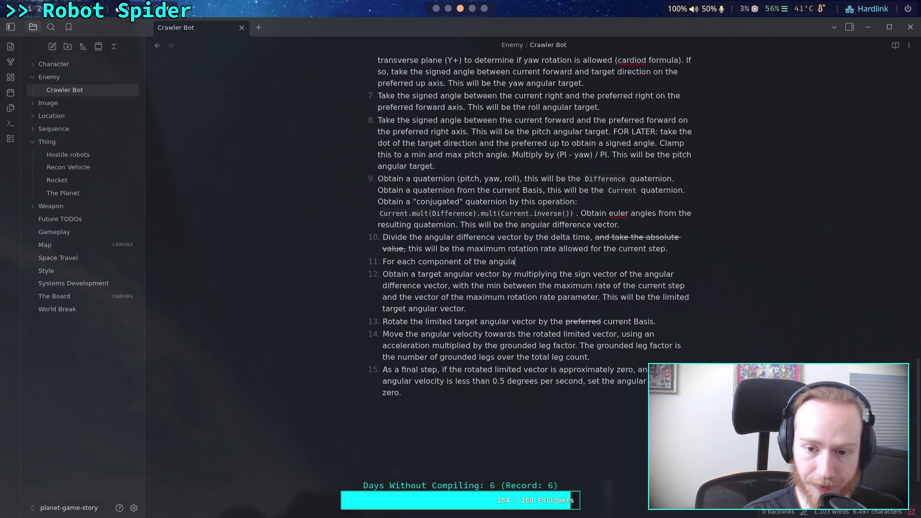
text(r difference)
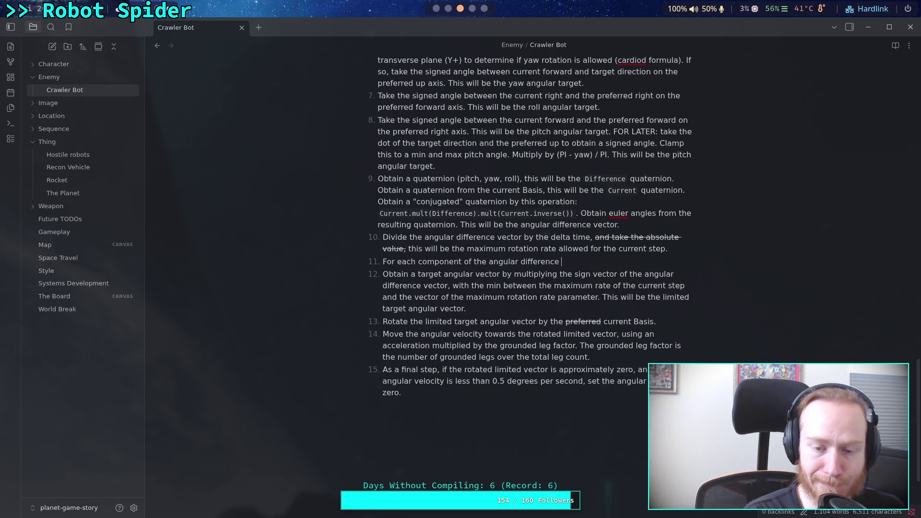
key(BackSpace)
key(BackSpace)
key(BackSpace)
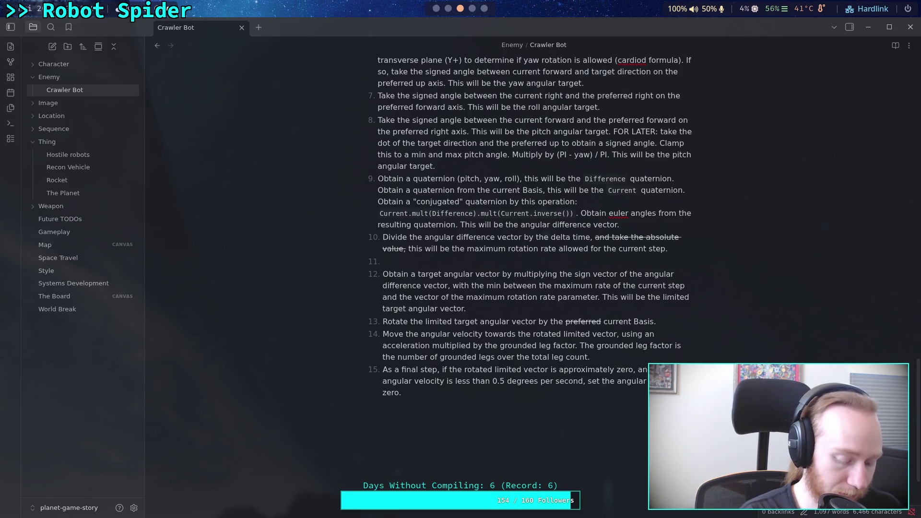
text(Subtract)
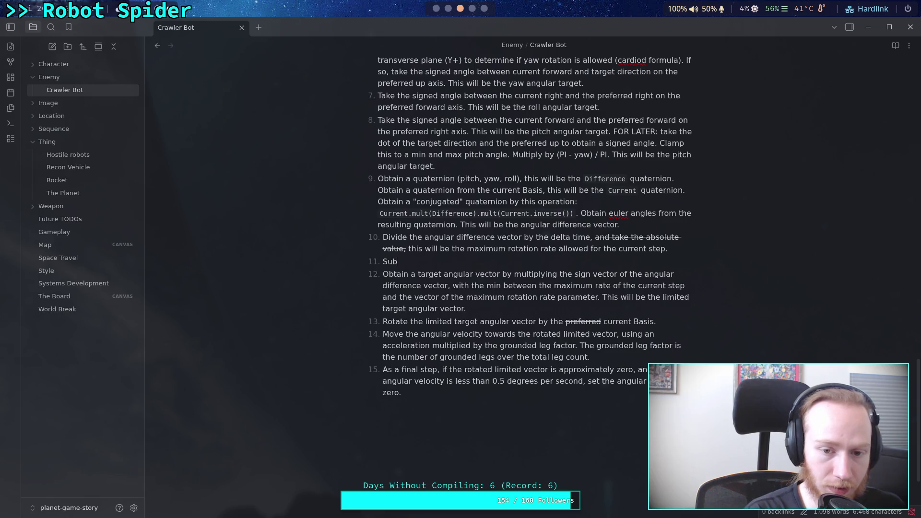
text( from )
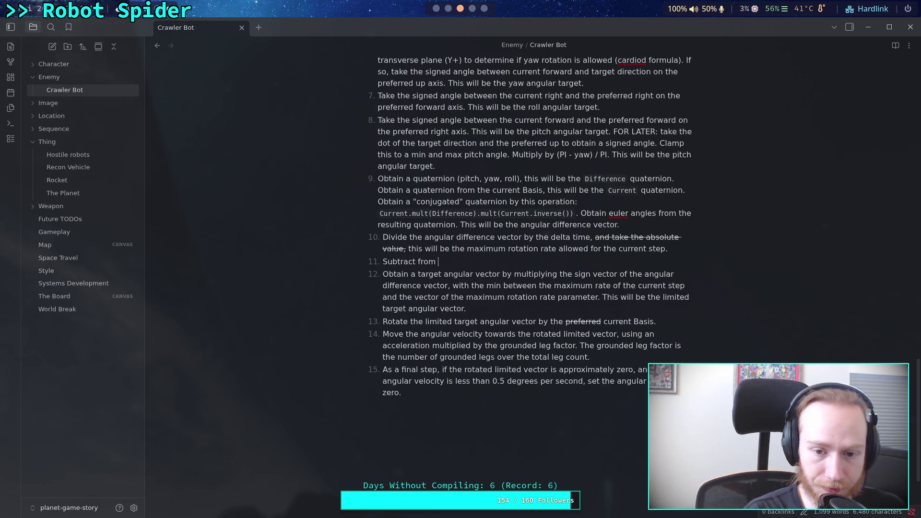
text(the a)
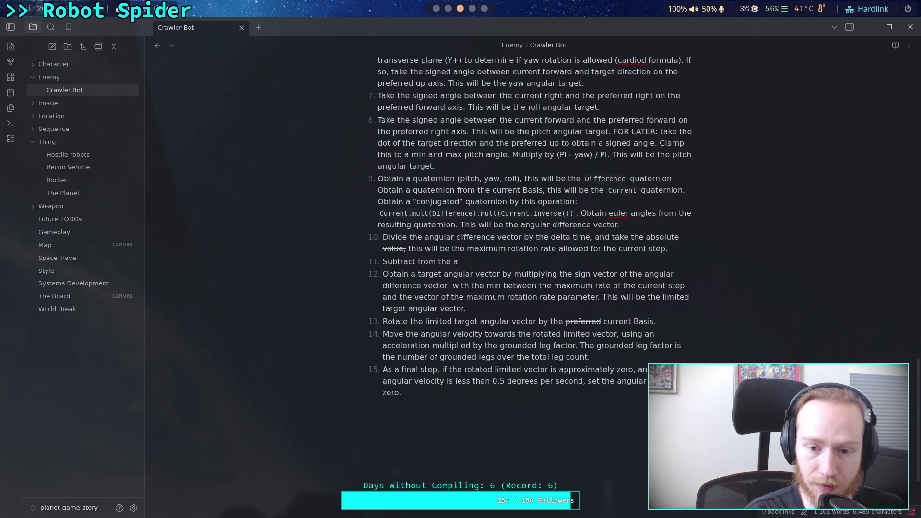
key(BackSpace)
text(current)
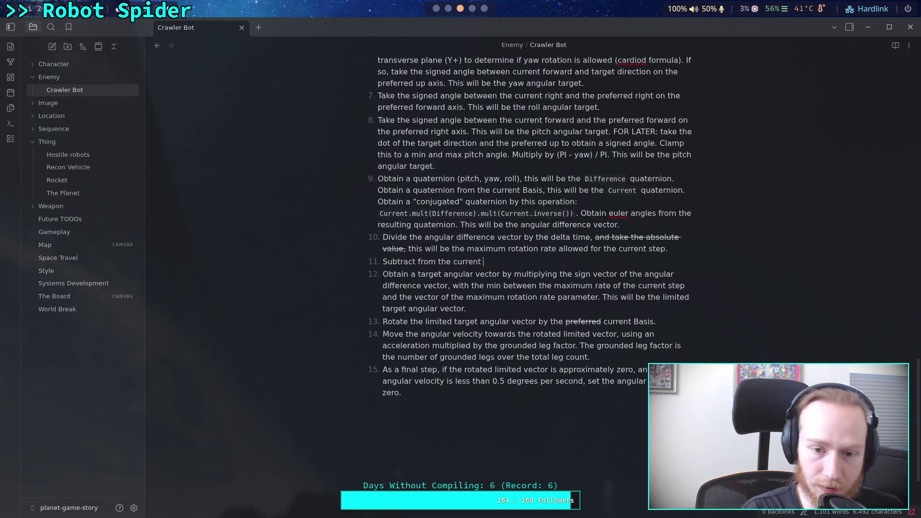
key(BackSpace)
key(BackSpace)
key(BackSpace)
key(BackSpace)
key(BackSpace)
key(BackSpace)
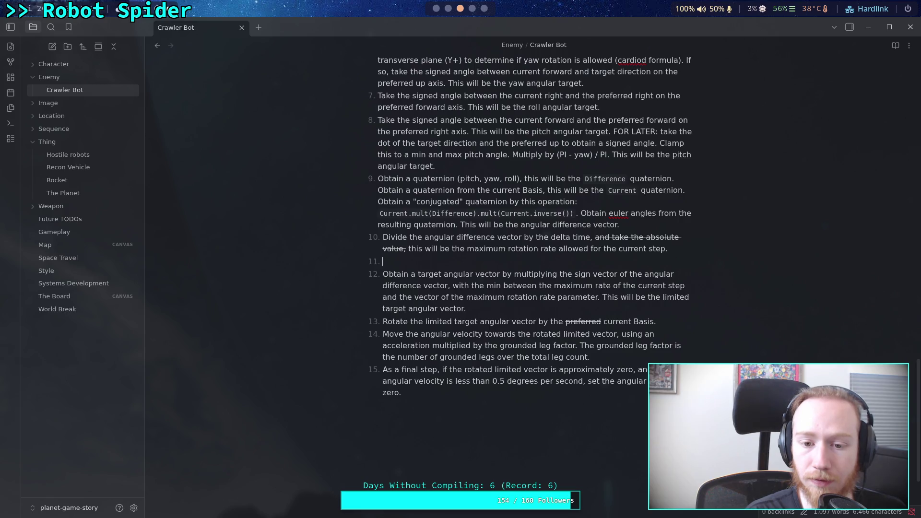
Move the 'Rotate the limited target' step up to a new step 10 after step 9
click(383, 237)
key(Down)
key(Down)
key(Down)
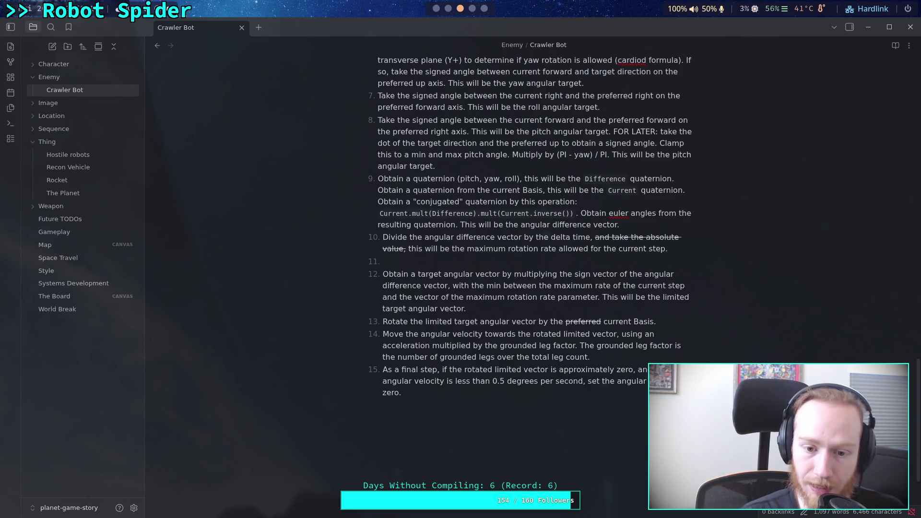
click(661, 321)
drag(661, 321, 332, 321)
key(ctrl+c)
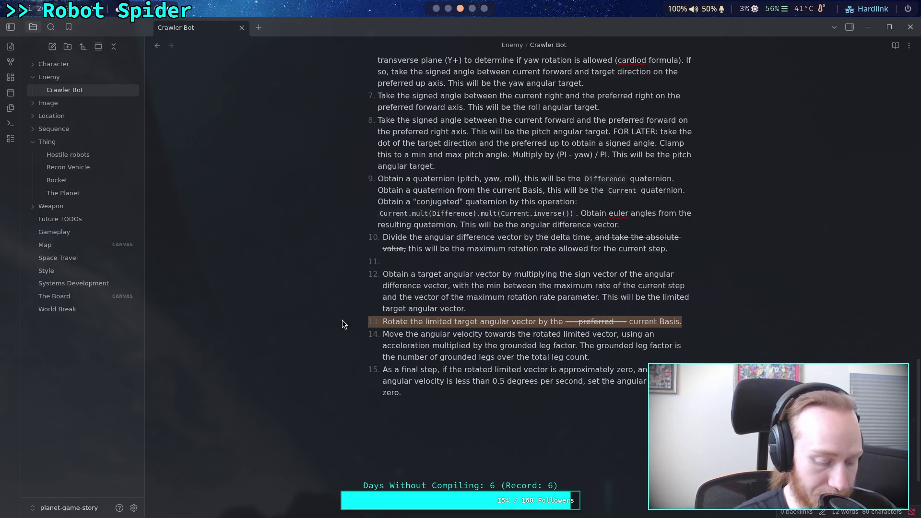
key(BackSpace)
key(BackSpace)
drag(386, 261, 364, 262)
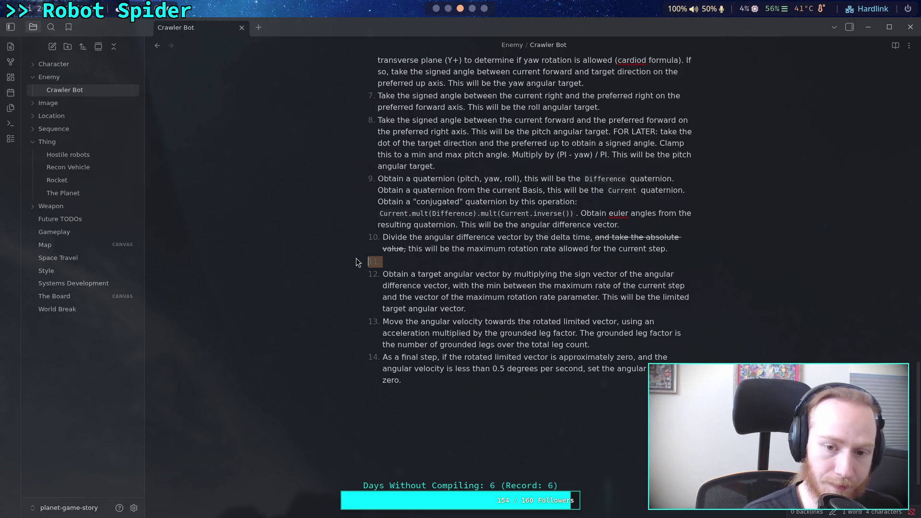
click(647, 223)
key(Return)
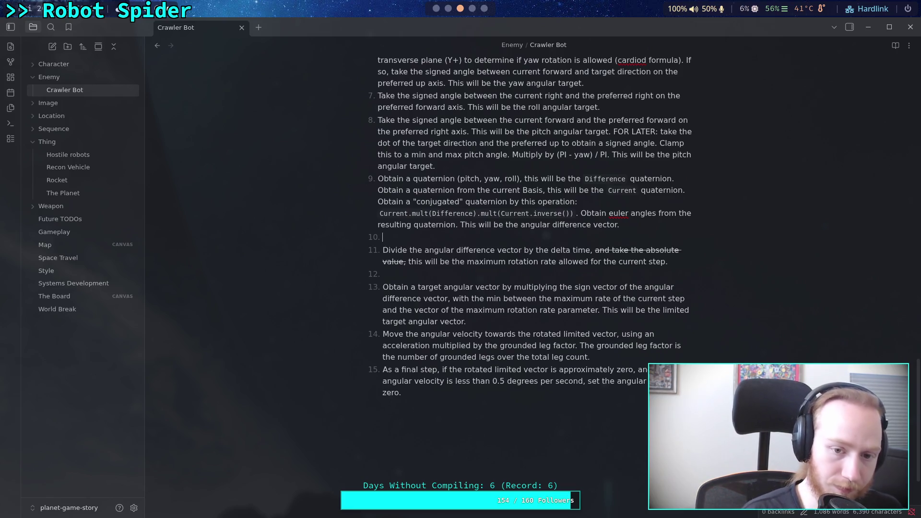
key(ctrl+v)
mouse_move(398, 237)
mouse_down()
mouse_move(384, 242)
mouse_move(476, 241)
mouse_up()
key(BackSpace)
Strike through the words 'limited target' in the new step 10
right_click(466, 238)
click(426, 238)
right_click(475, 243)
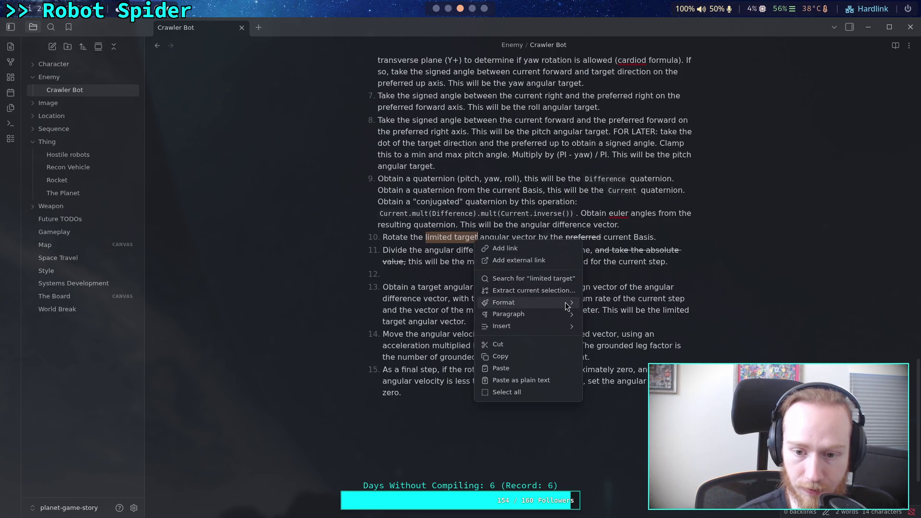
mouse_move(584, 303)
click(609, 328)
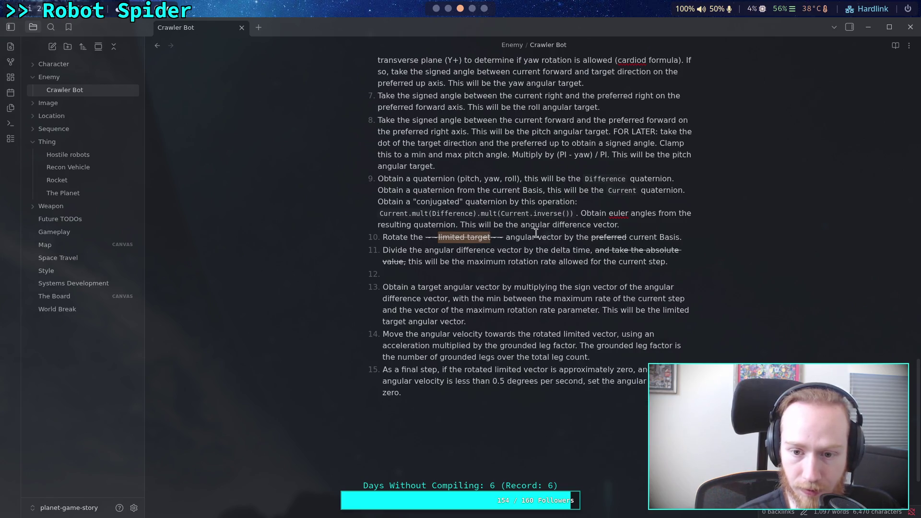
click(536, 236)
text(d)
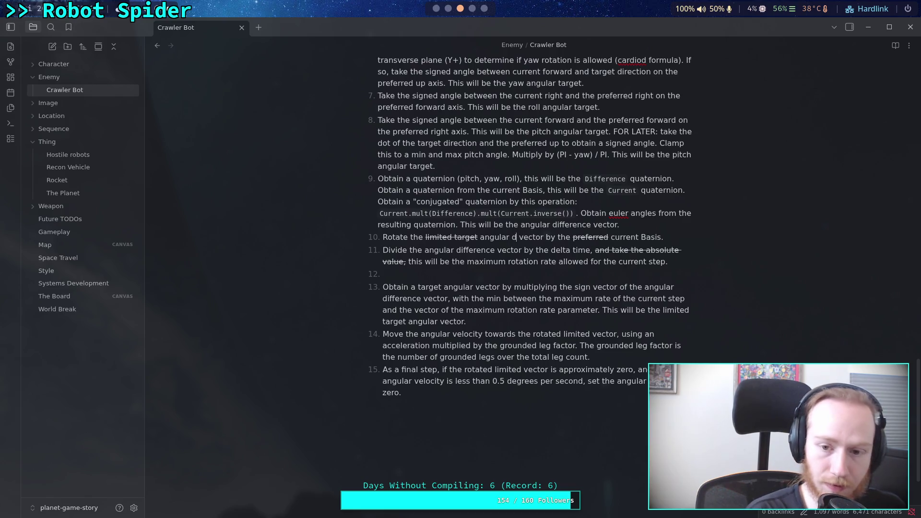
key(BackSpace)
key(BackSpace)
Strike through the word 'difference' in step 9
double_click(570, 224)
key(BackSpace)
key(BackSpace)
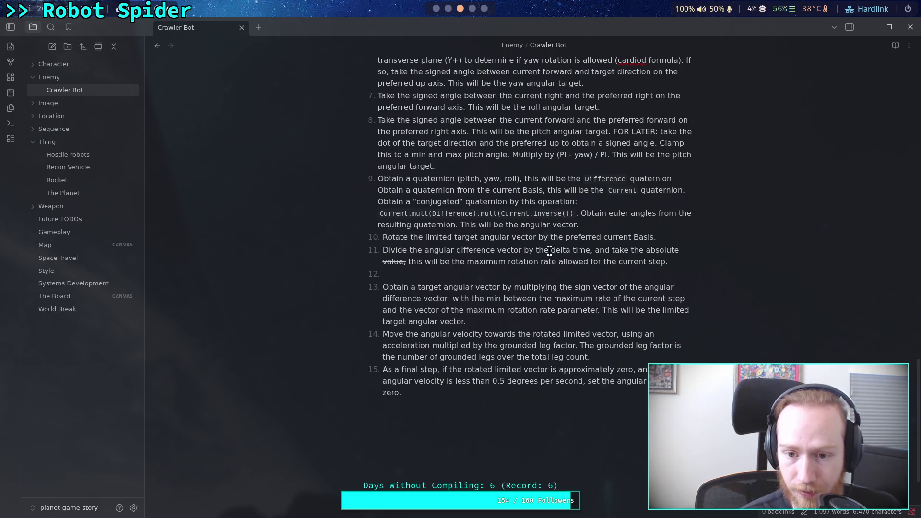
click(551, 250)
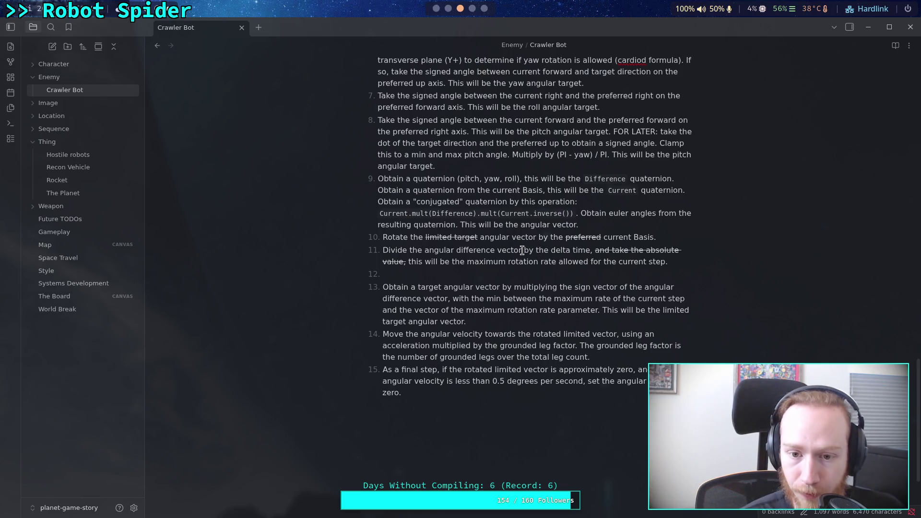
key(ctrl+z)
right_click(575, 225)
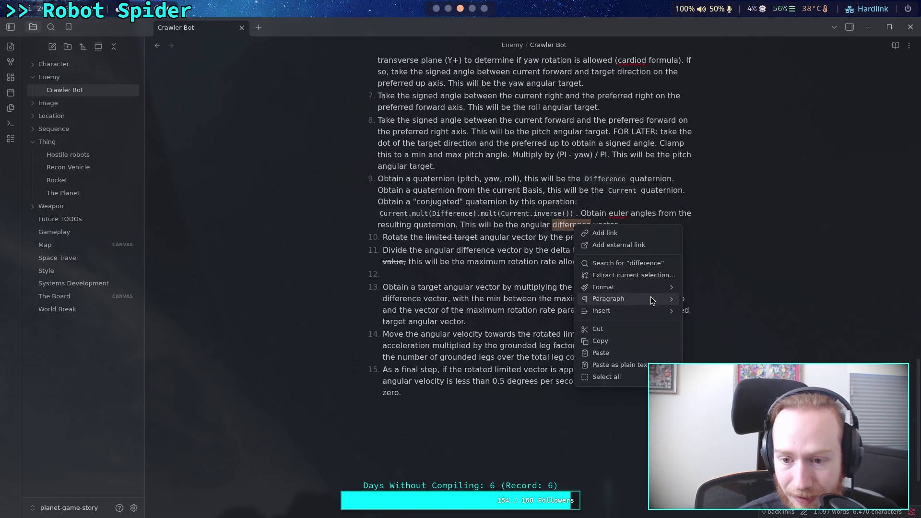
mouse_move(666, 291)
click(716, 315)
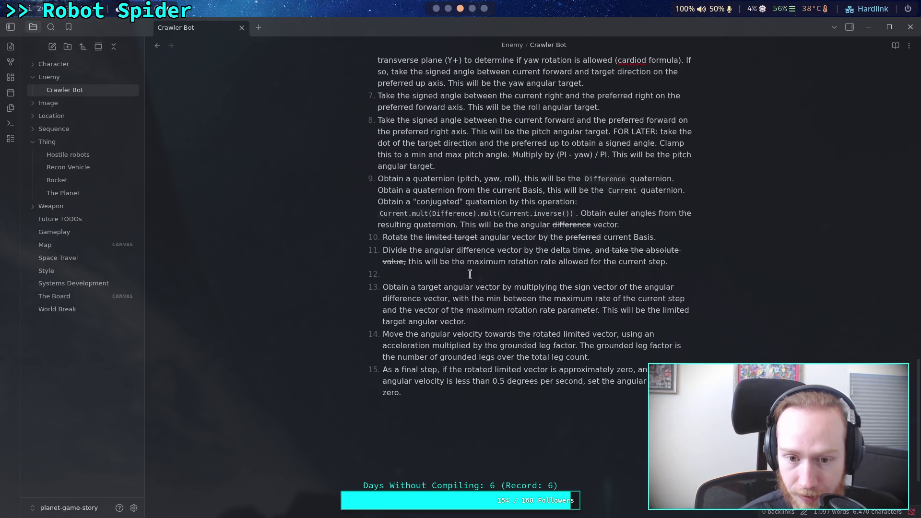
Move the rotation step from item 10 into the empty item below the Divide step
drag(423, 237, 452, 237)
drag(384, 238, 684, 235)
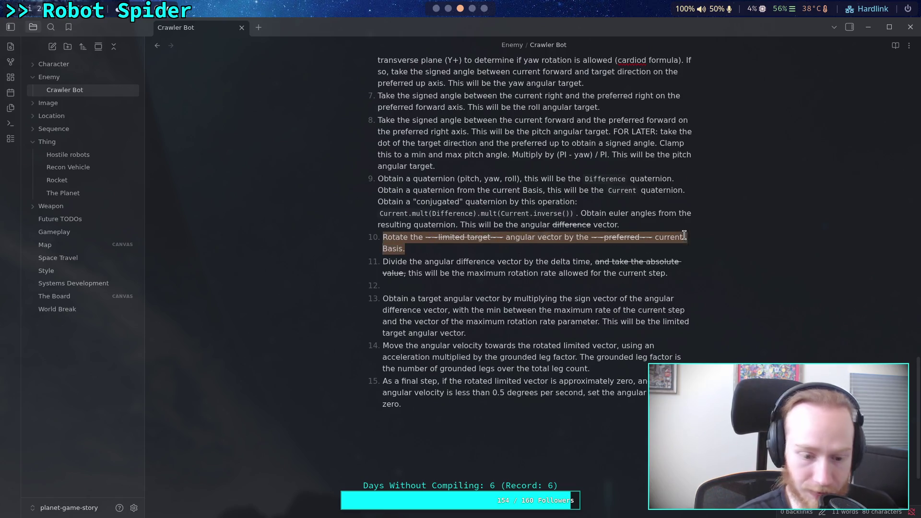
key(BackSpace)
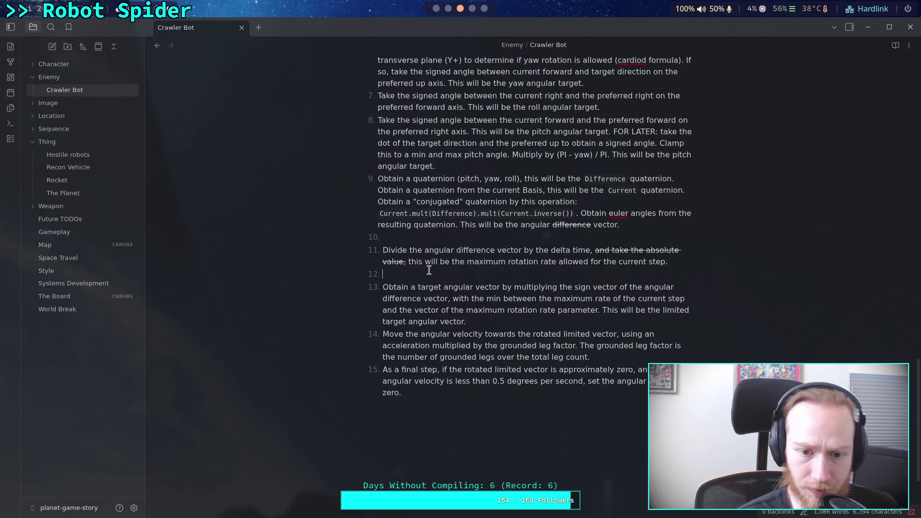
key(Down)
key(Down)
key(Down)
key(ctrl+v)
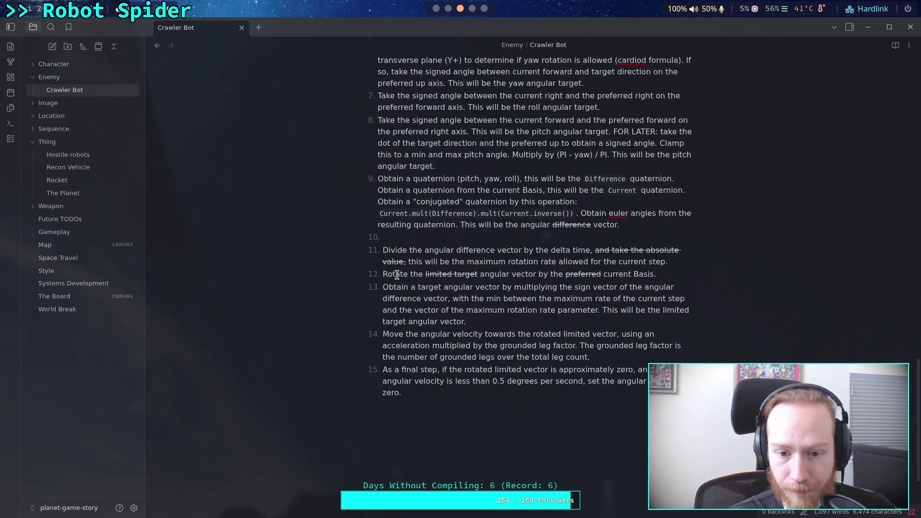
Wrap the whole rotation step in ~~ markers to strike it through
click(382, 275)
text(~~)
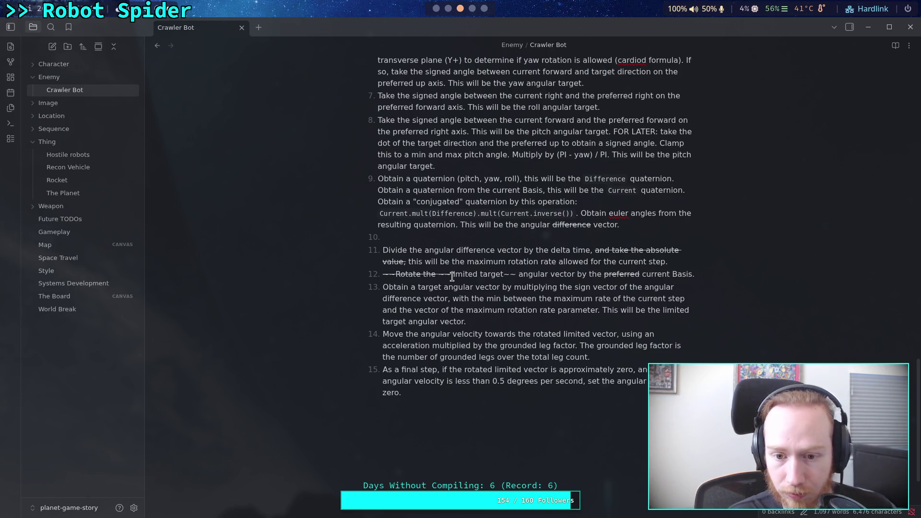
click(695, 274)
text(~~)
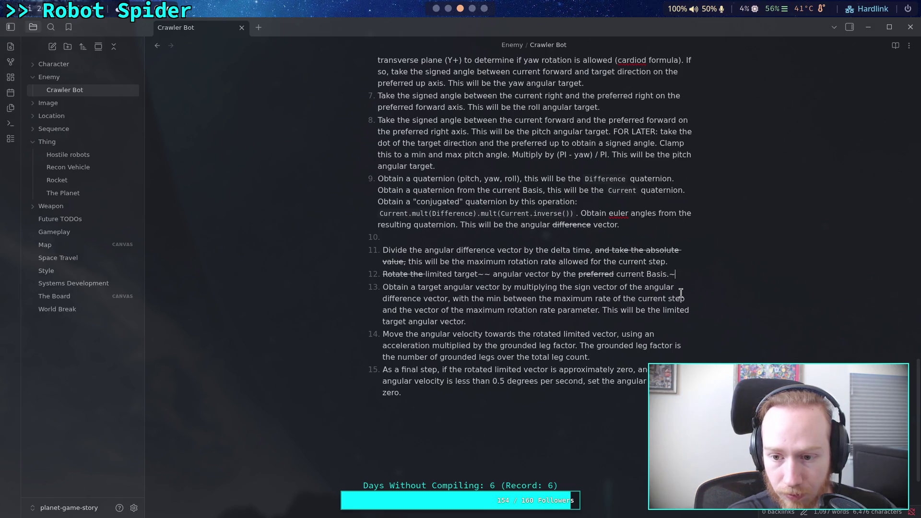
Remove the inner ~~ markers around 'limited target' and 'preferred' in the rotation step
click(449, 273)
key(BackSpace)
key(BackSpace)
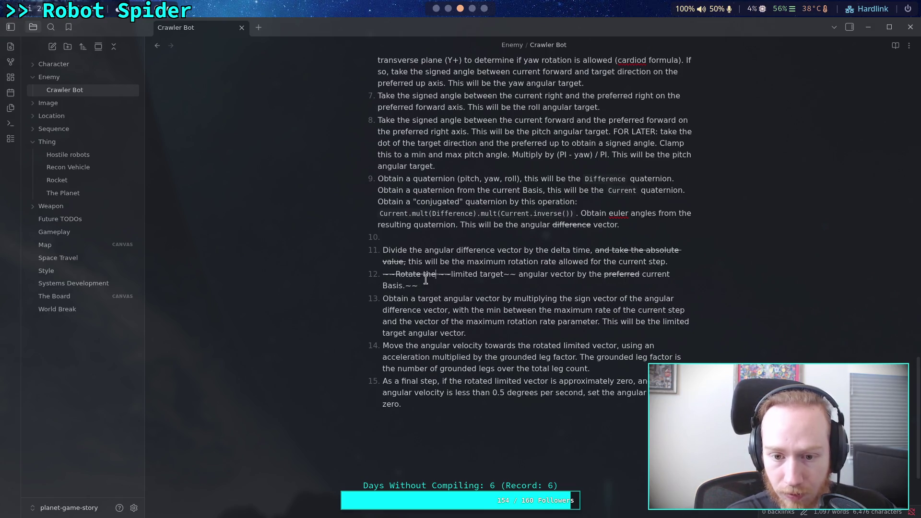
key(BackSpace)
key(BackSpace)
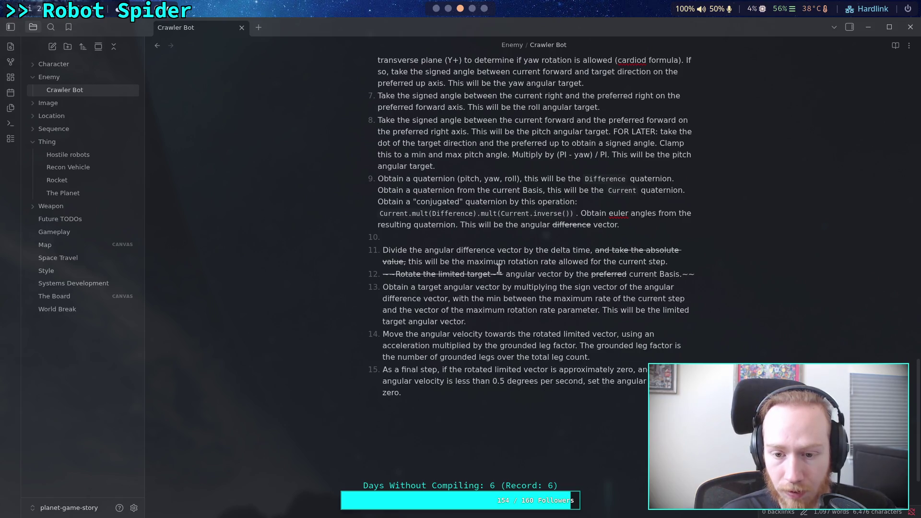
click(504, 271)
key(BackSpace)
key(BackSpace)
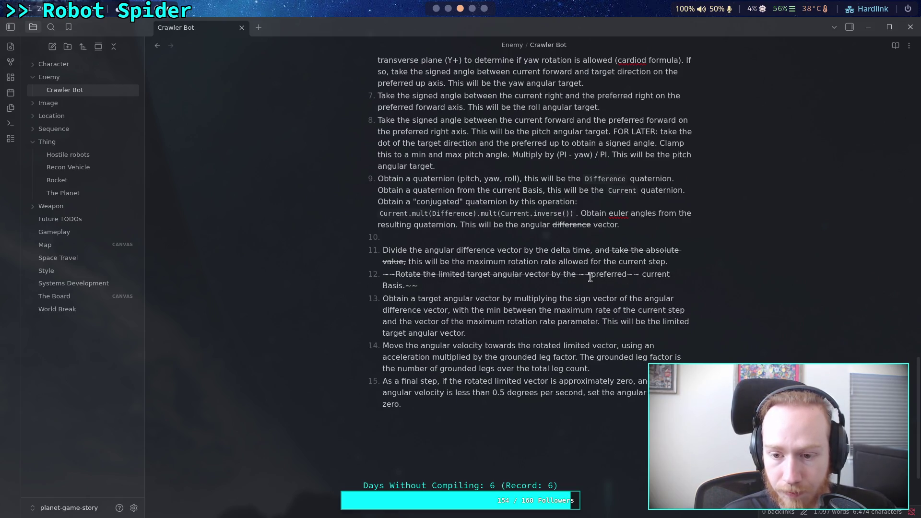
click(591, 274)
key(BackSpace)
key(BackSpace)
click(623, 274)
key(BackSpace)
key(BackSpace)
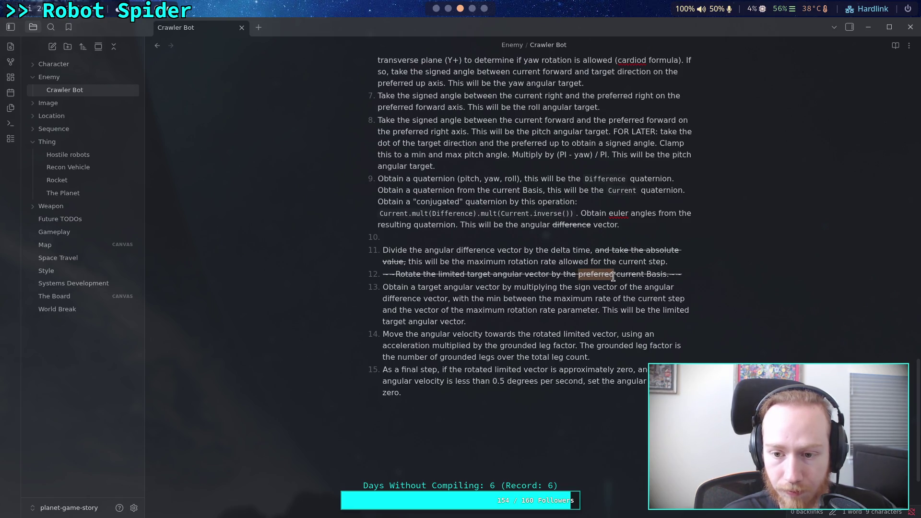
Delete the word 'preferred' from the struck-through rotation step
click(616, 285)
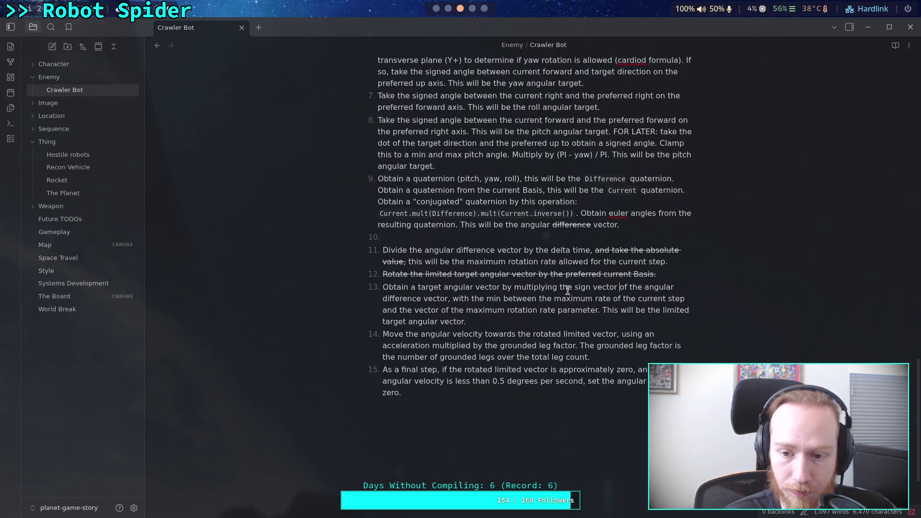
drag(564, 274, 605, 274)
key(BackSpace)
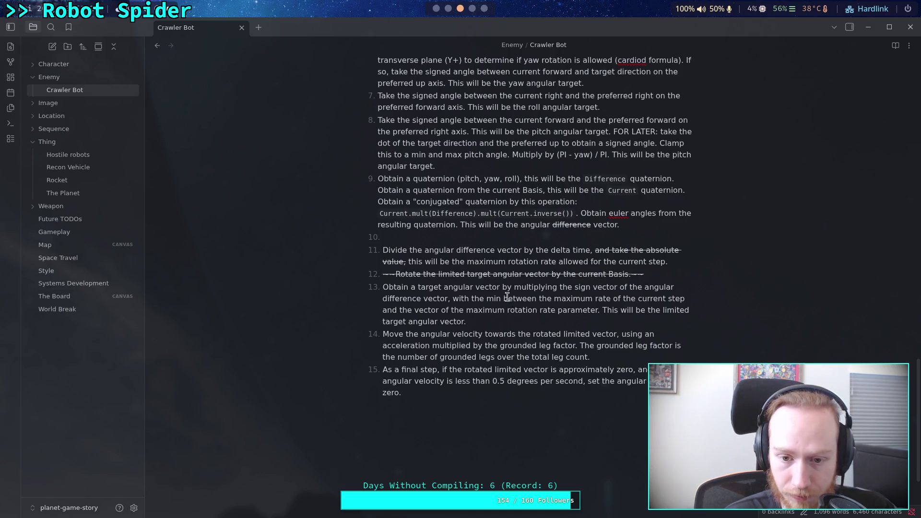
click(492, 286)
Write step 10 'Rotate the angular vector by the current Basis' and step 11 'Subtract from the angular velocity the angular vector'
click(439, 235)
text(Rotate the )
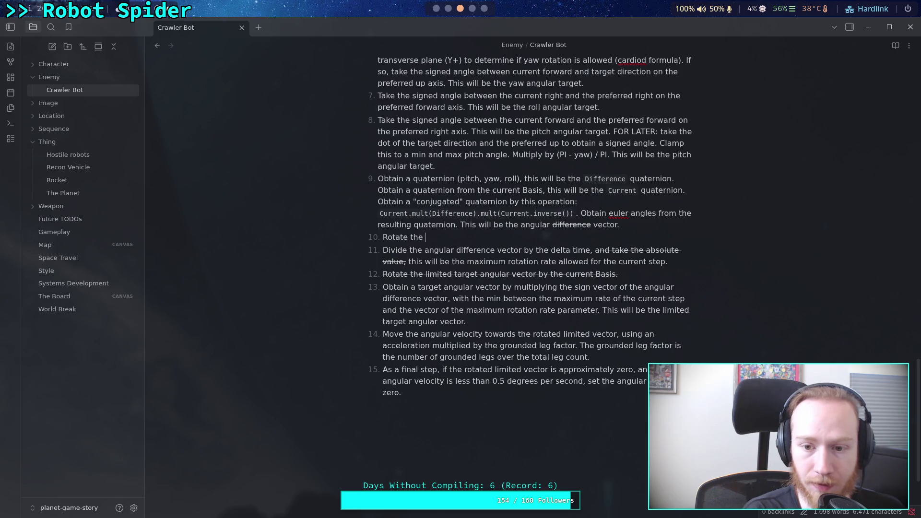
text(angular vector )
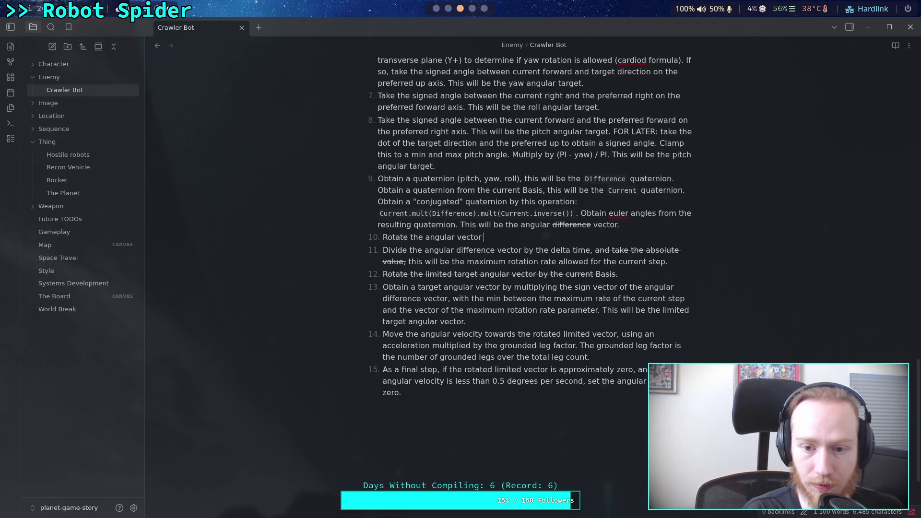
text(by the current)
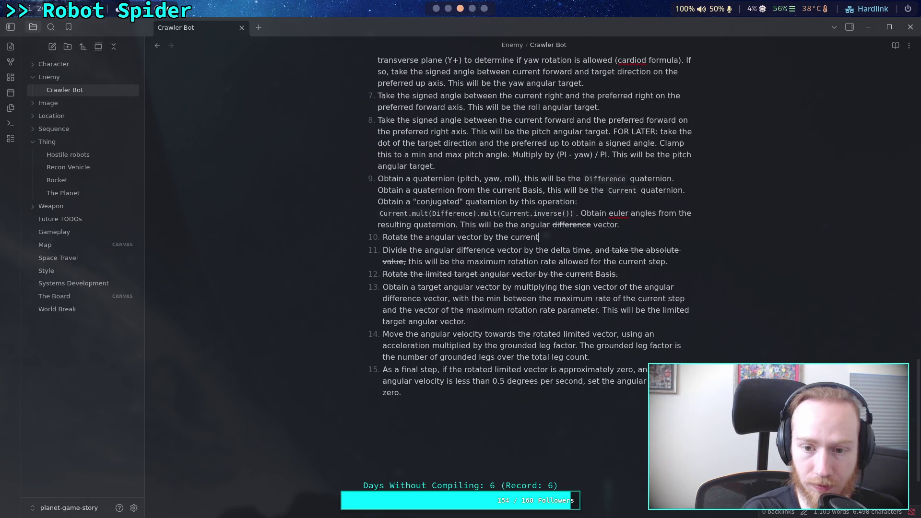
text( Basis.)
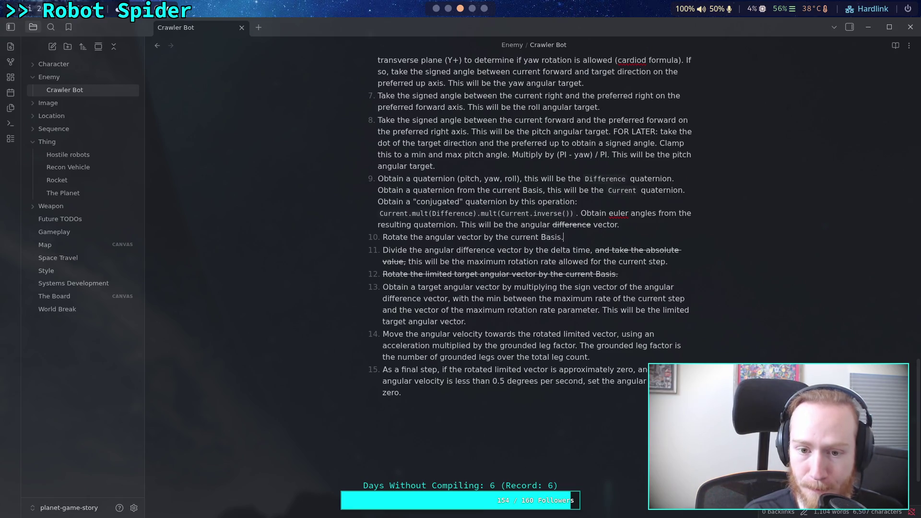
key(Return)
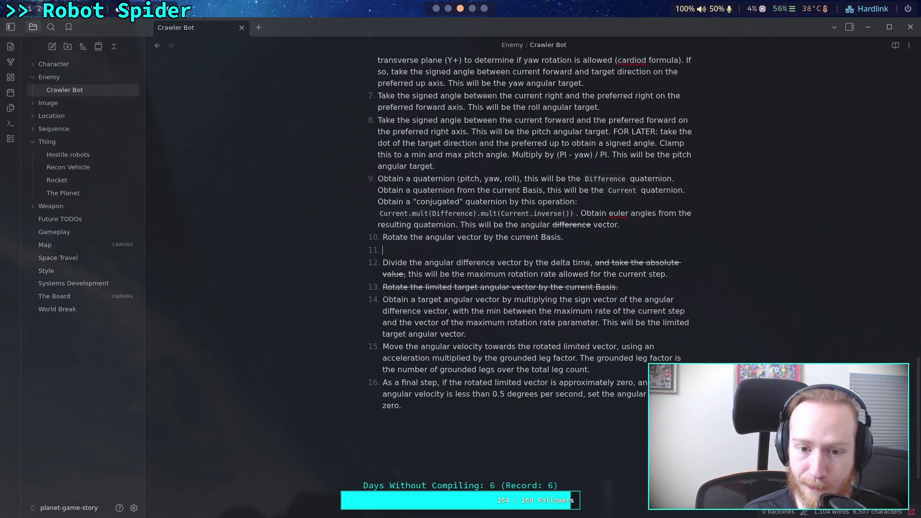
text(Sub)
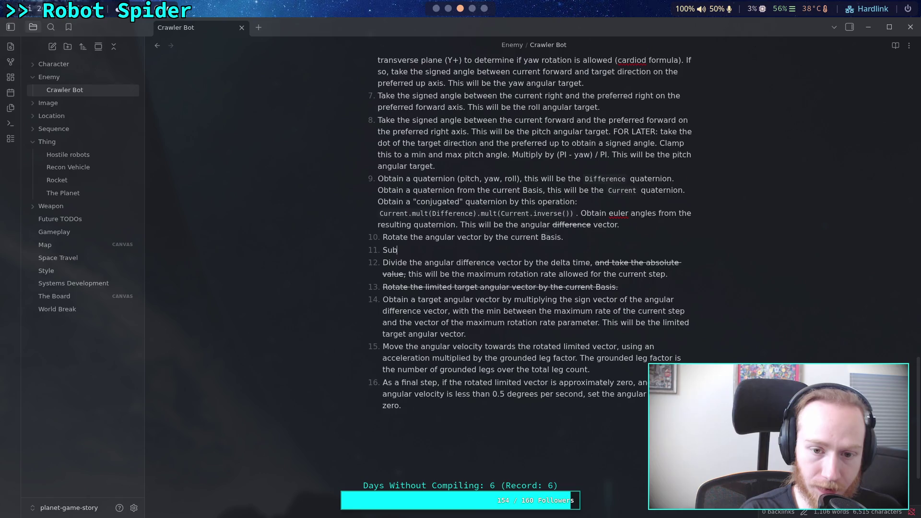
text(tract from )
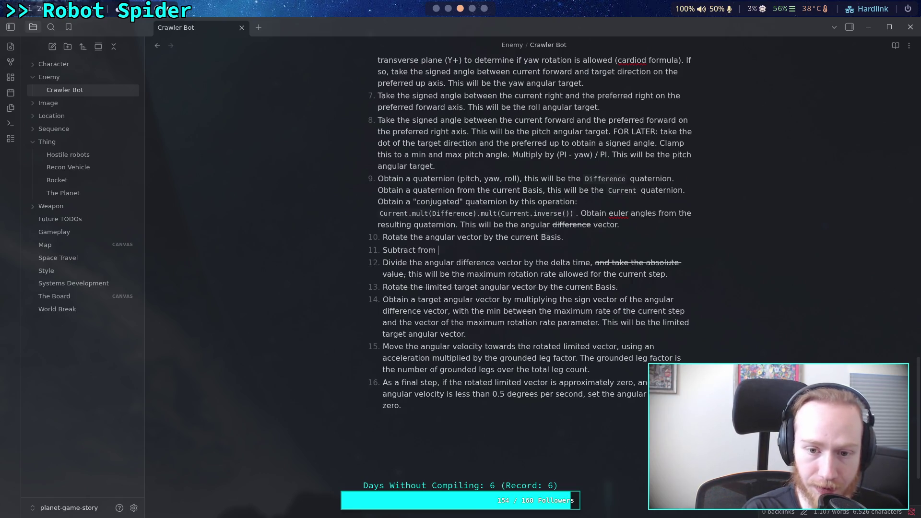
text(the angular)
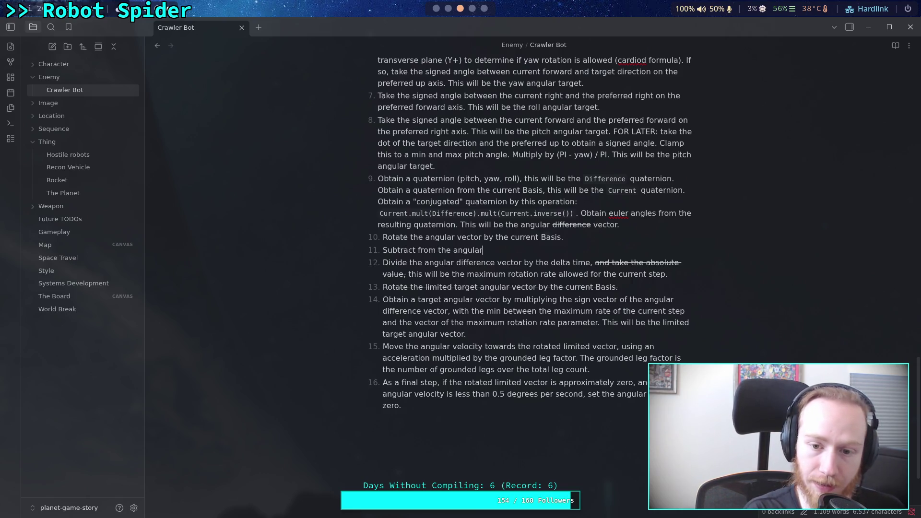
text( veloci)
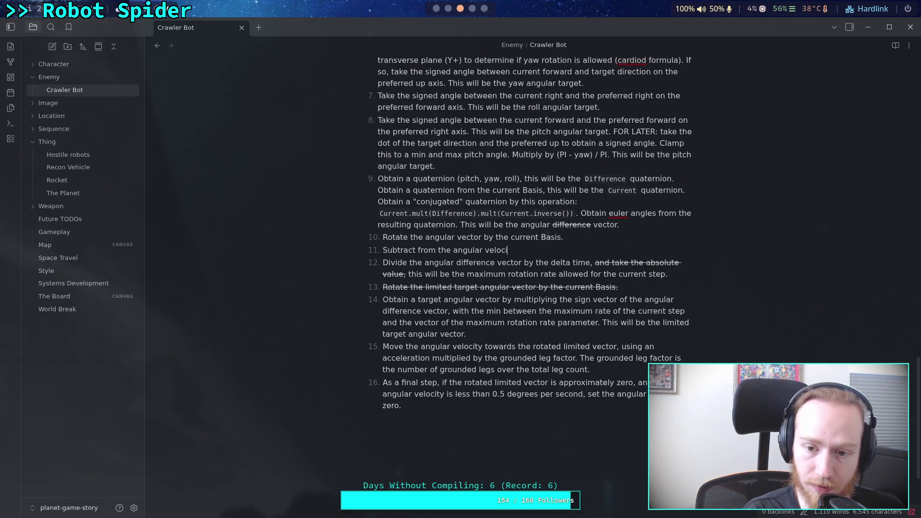
text(ty the angular vector.)
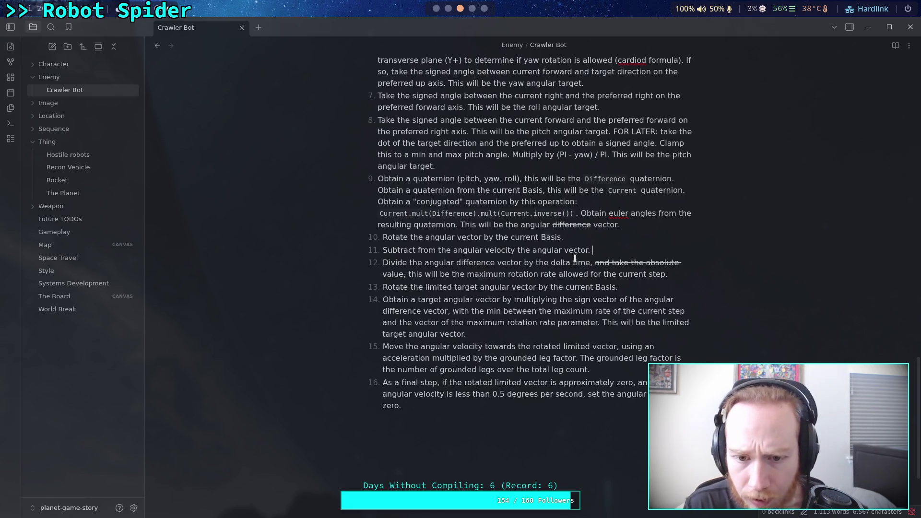
Delete the subtract-from-angular-velocity step, drop 'difference' from the divide step, and start a new step after it
triple_click(598, 252)
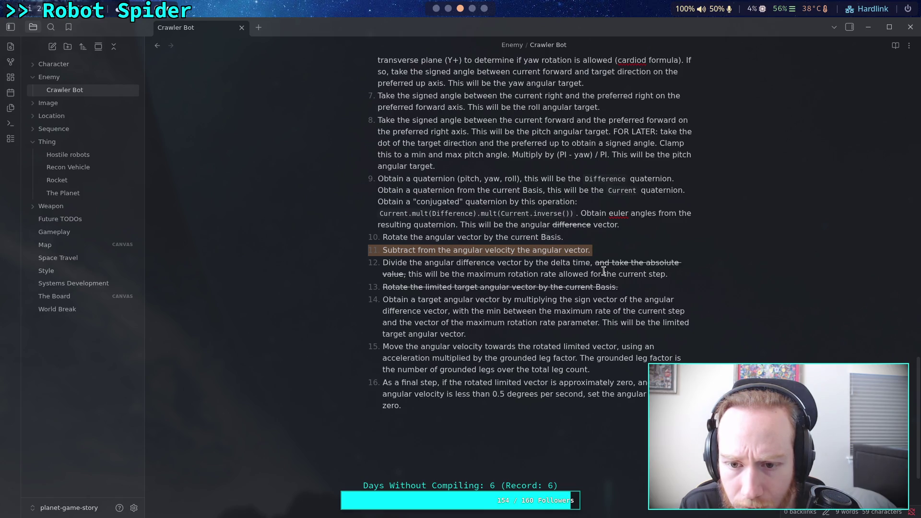
key(BackSpace)
key(BackSpace)
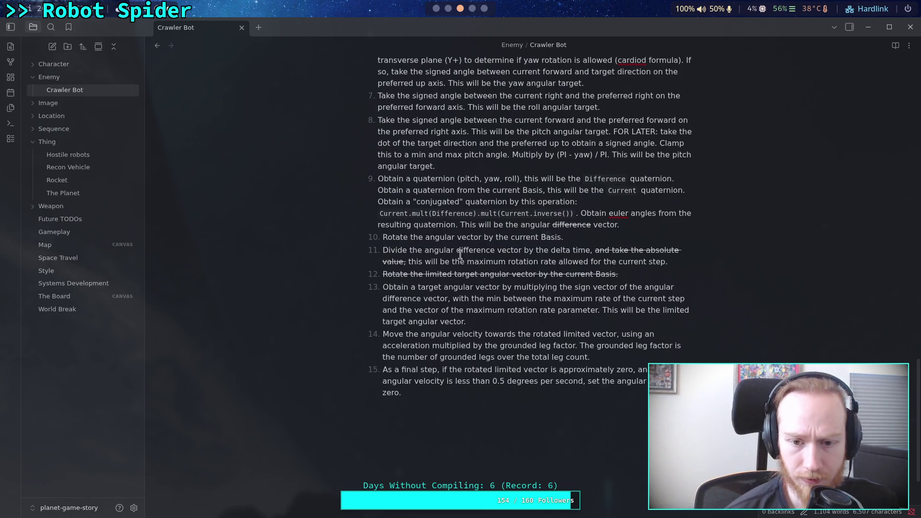
drag(459, 251, 499, 251)
key(BackSpace)
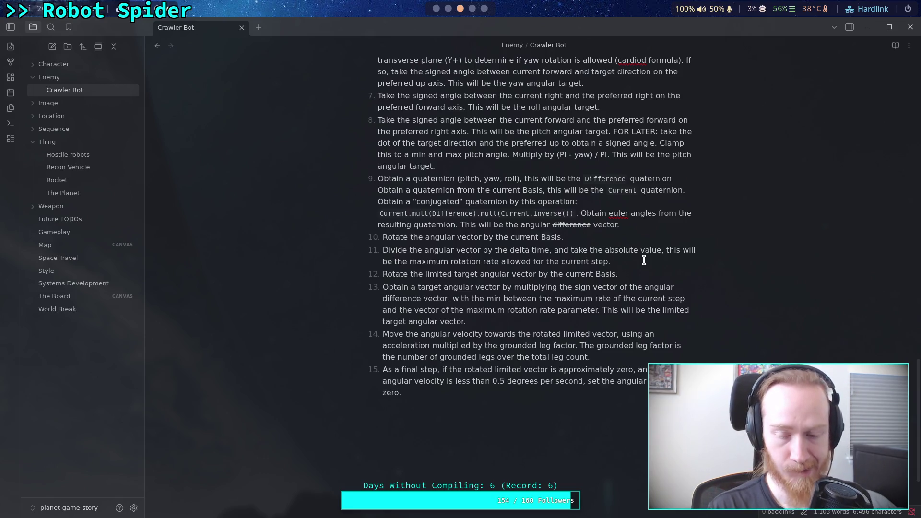
click(644, 260)
key(Return)
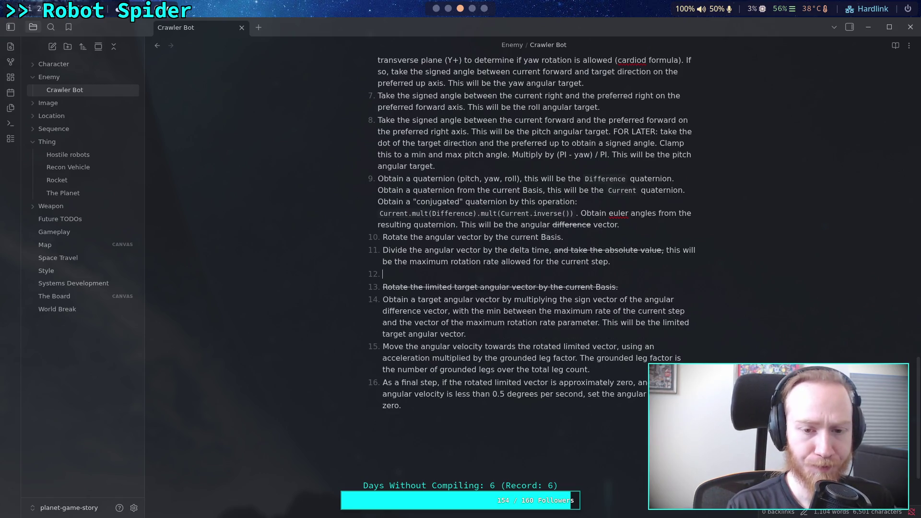
Rename step 11's result to `max_rate` and write step 12 as 'Subtract from the `max_rate` the current angular velocity.'
text(Sub)
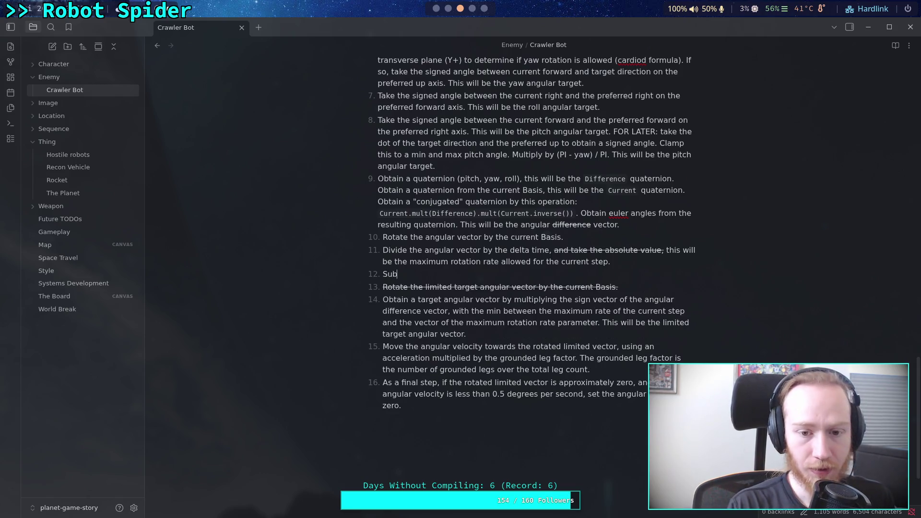
text(tract from )
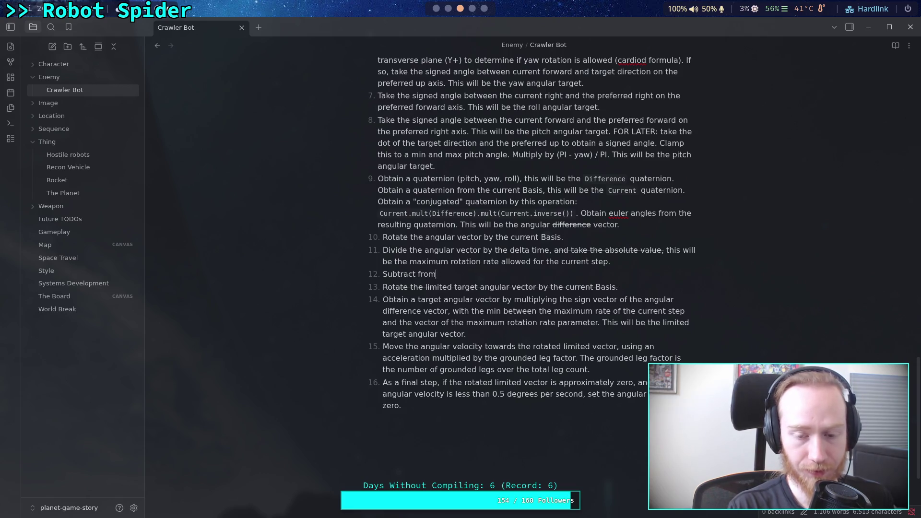
text(the)
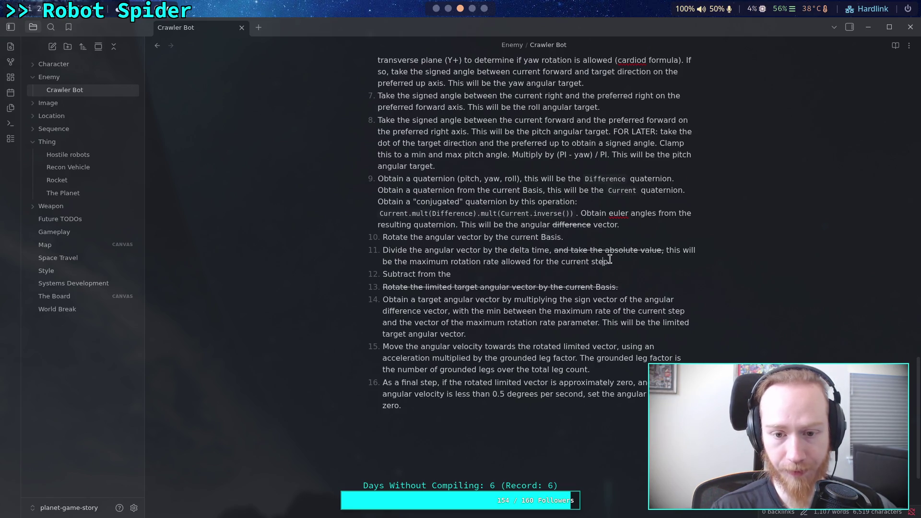
drag(409, 261, 498, 259)
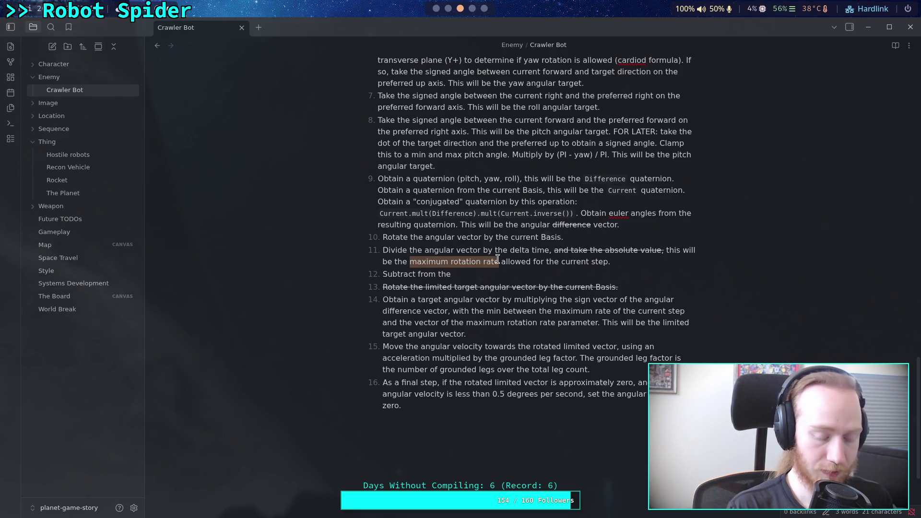
key(BackSpace)
text(`max_rate)
click(513, 275)
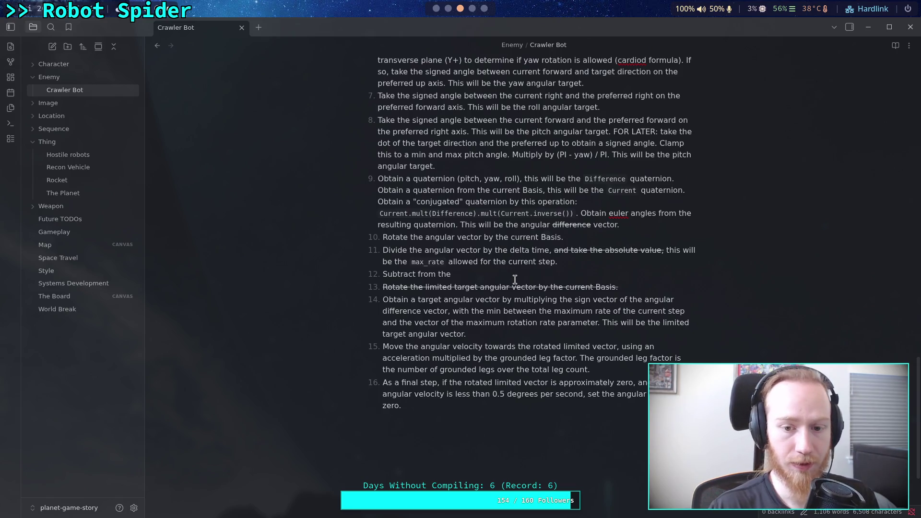
text(`max_rate)
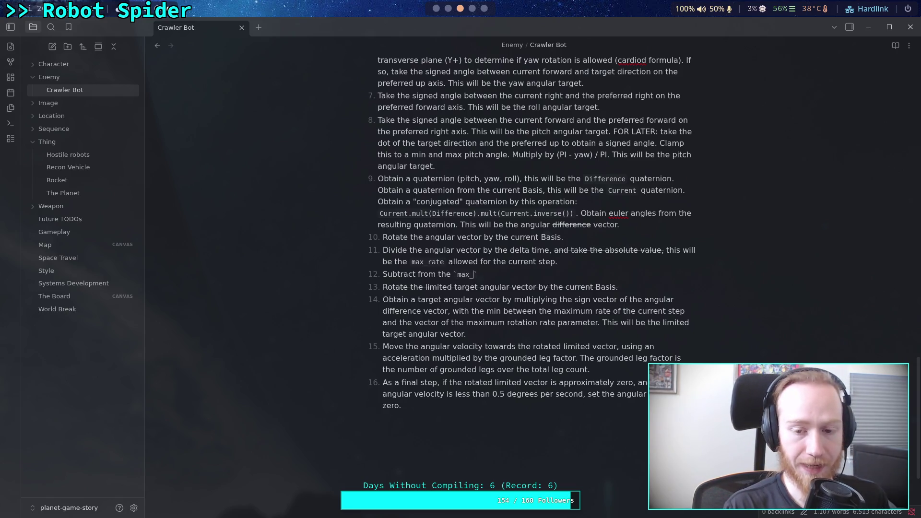
text( the cu)
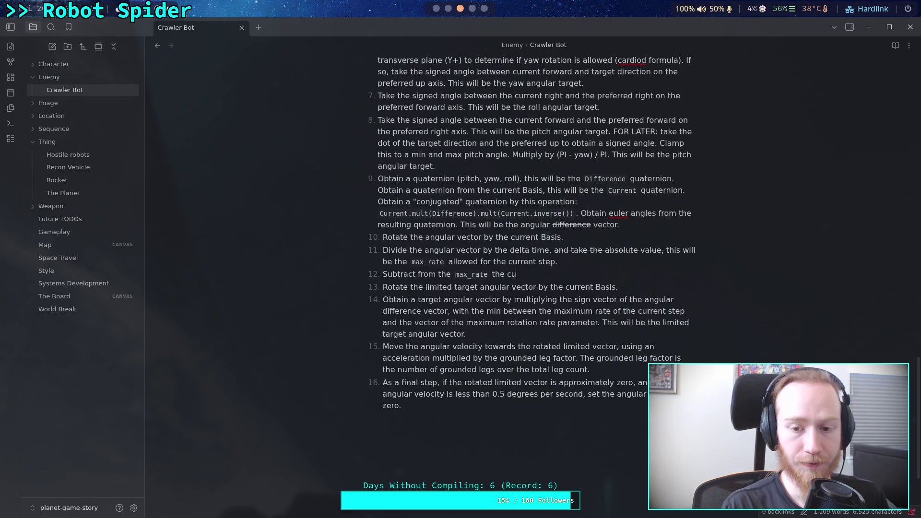
text(rrent angular )
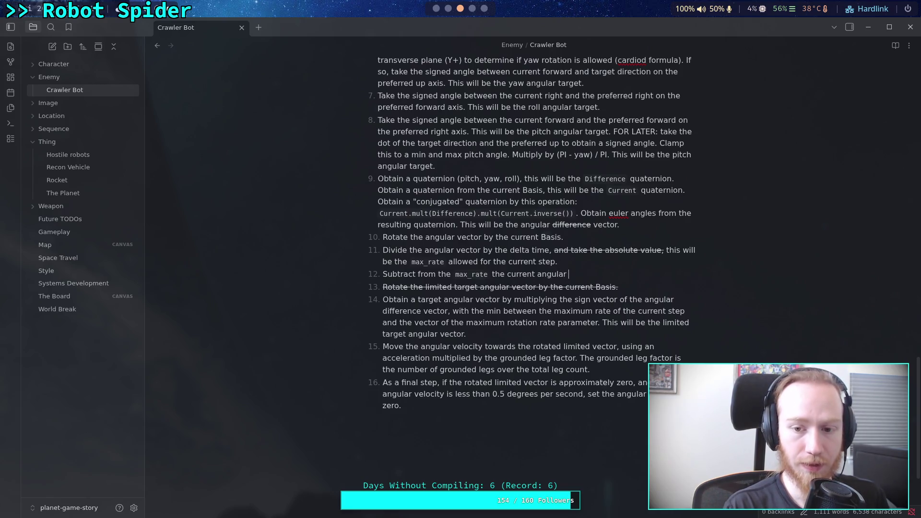
text(velocity.)
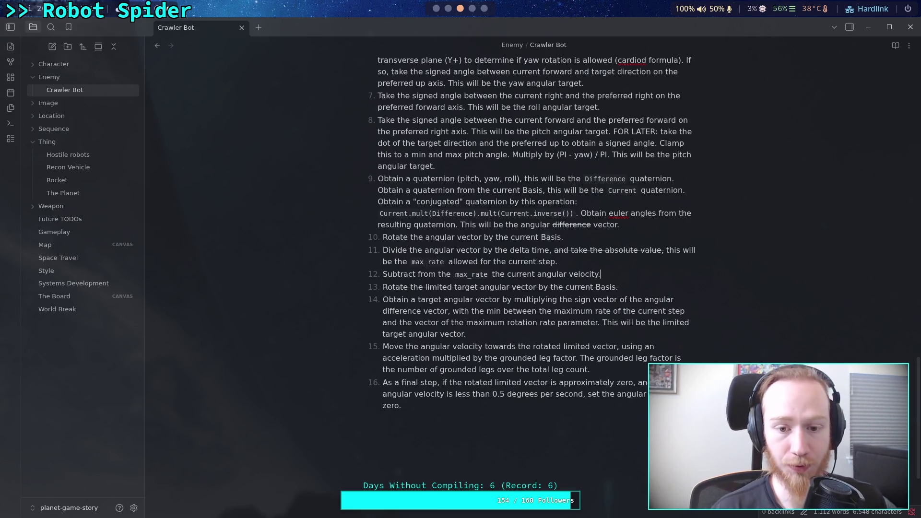
Discard the unfinished 'This is the' sentence from step 12 and switch to the Krita sketch
text(This is th)
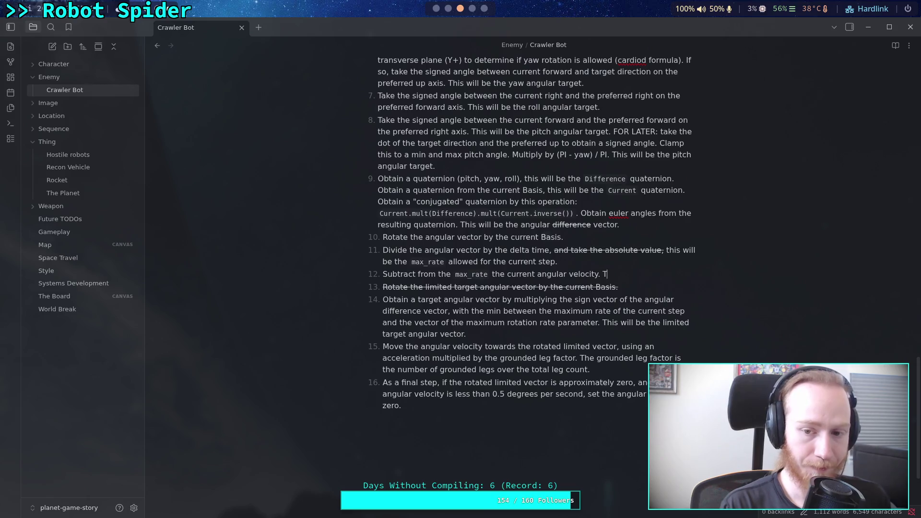
text(e e)
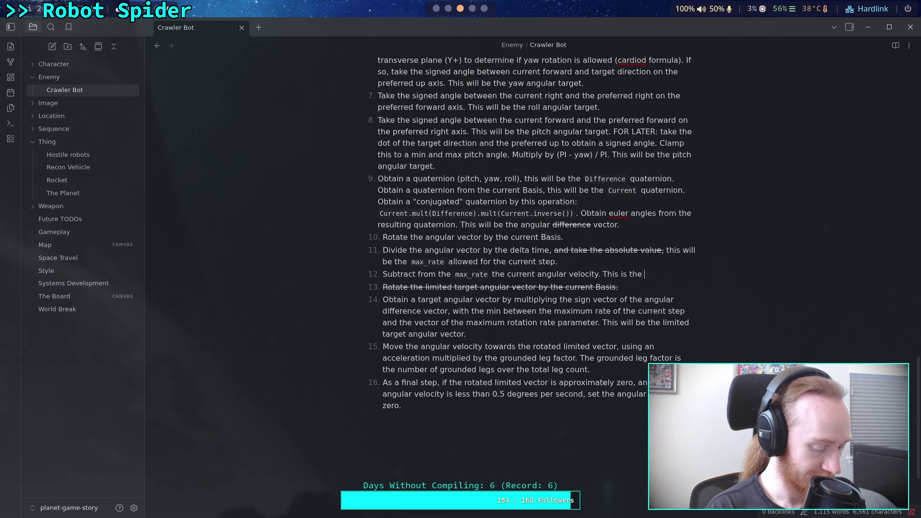
key(BackSpace)
key(BackSpace)
key(BackSpace)
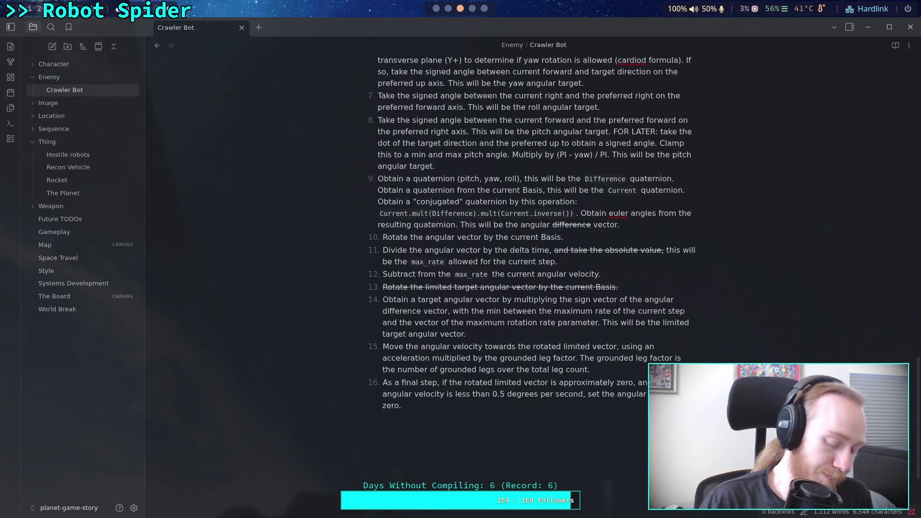
key(super+5)
Set Krita's paint colour to Lineart Blue with the freehand brush active
drag(379, 376, 443, 375)
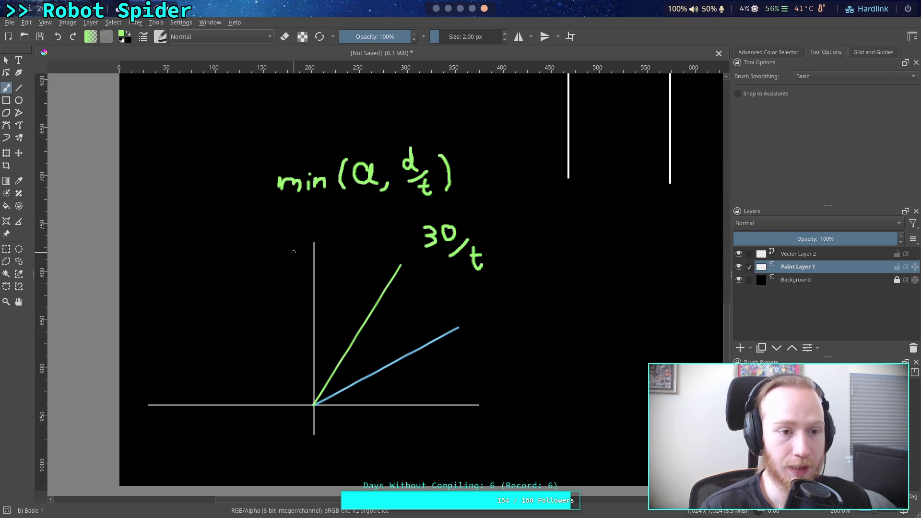
click(18, 88)
click(128, 34)
click(128, 35)
click(124, 33)
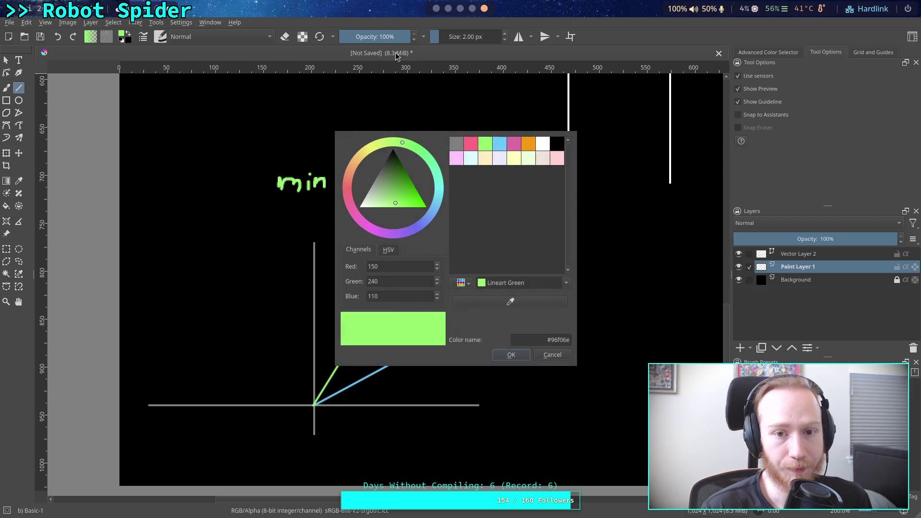
click(500, 147)
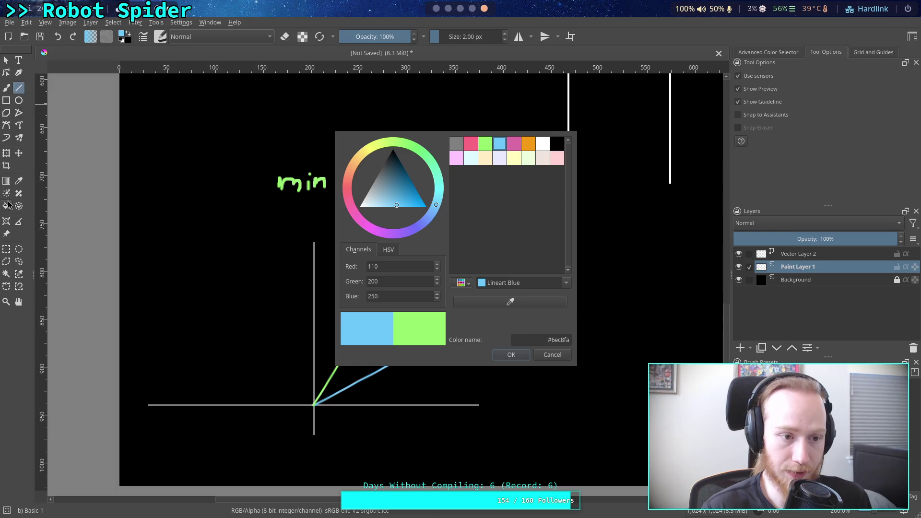
click(7, 88)
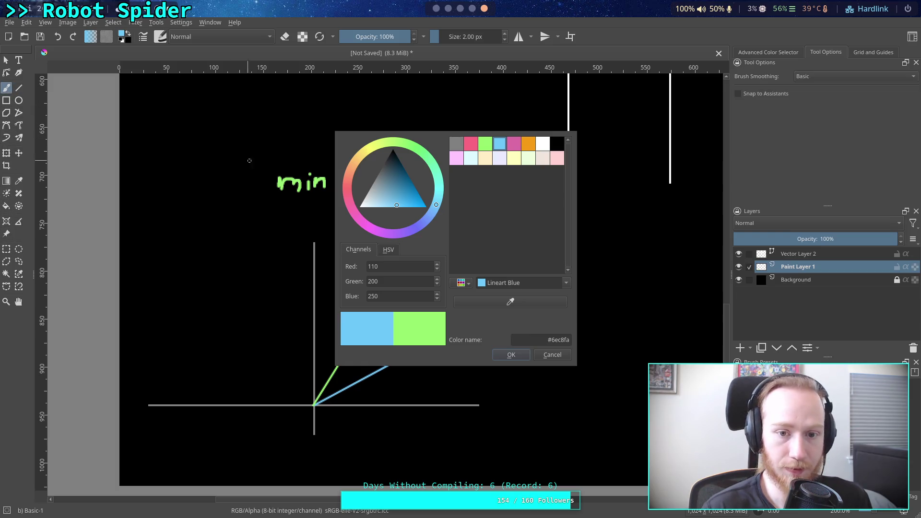
click(525, 354)
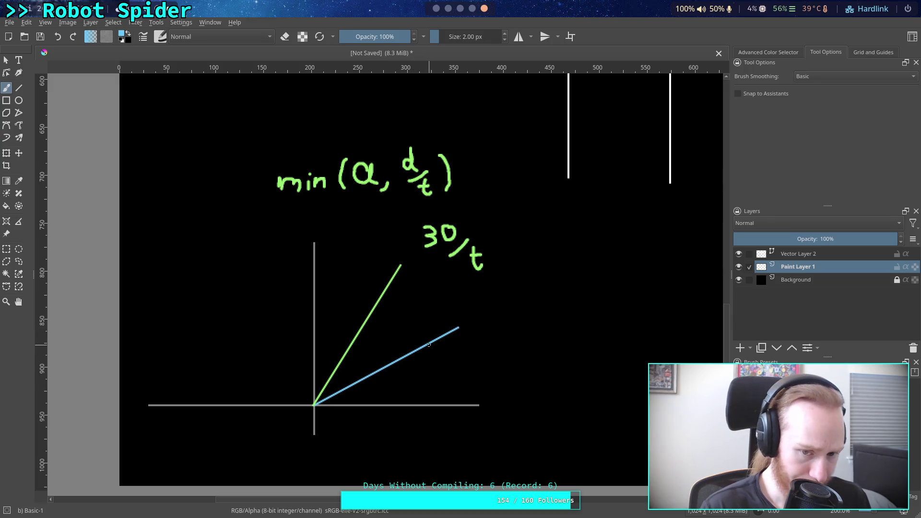
Draw a blue curved arrow and write the +150° and -120° labels left of the vertical axis
mouse_move(362, 368)
mouse_down()
mouse_move(335, 346)
mouse_move(314, 344)
mouse_move(291, 357)
mouse_move(277, 379)
mouse_move(272, 370)
mouse_move(293, 379)
mouse_up()
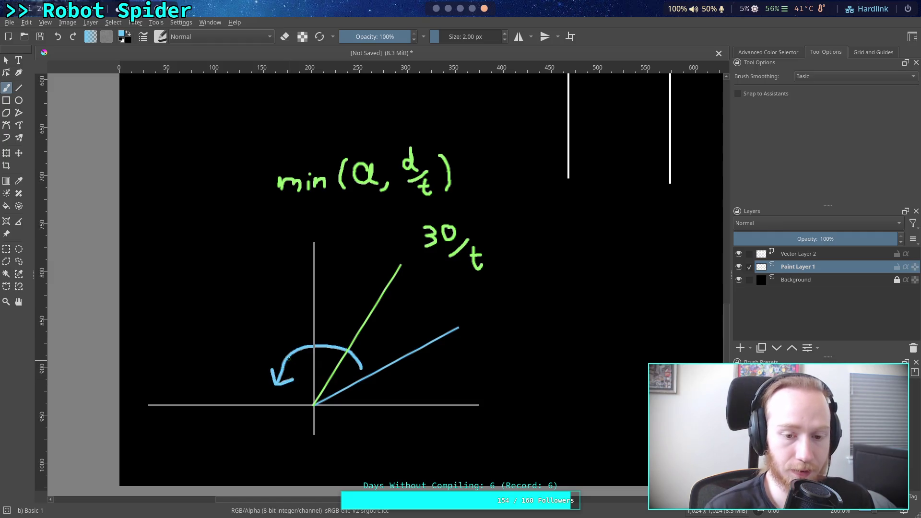
mouse_move(258, 320)
mouse_down()
mouse_move(267, 320)
mouse_move(261, 333)
mouse_move(243, 315)
mouse_move(235, 322)
mouse_up()
key(ctrl+z)
key(ctrl+z)
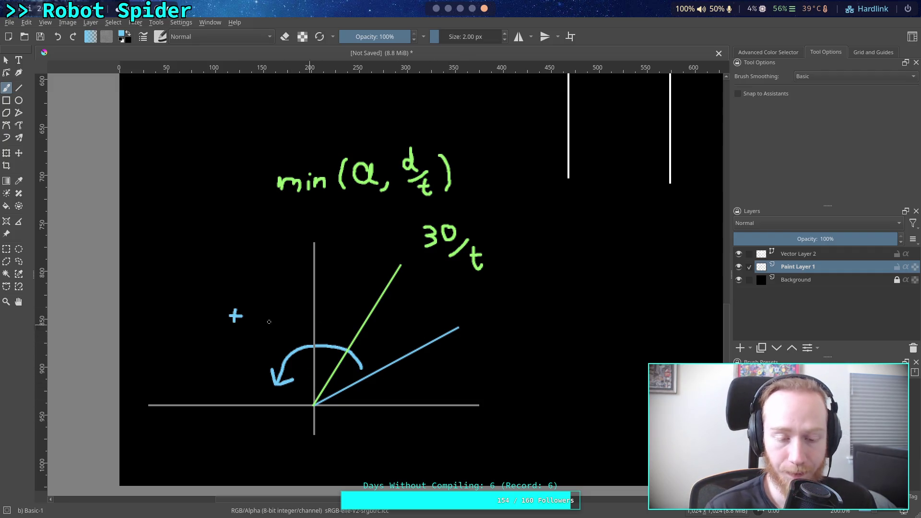
mouse_move(250, 303)
mouse_down()
mouse_move(248, 324)
mouse_move(268, 314)
mouse_move(260, 324)
mouse_move(271, 304)
mouse_move(278, 323)
mouse_move(282, 304)
mouse_move(295, 303)
mouse_up()
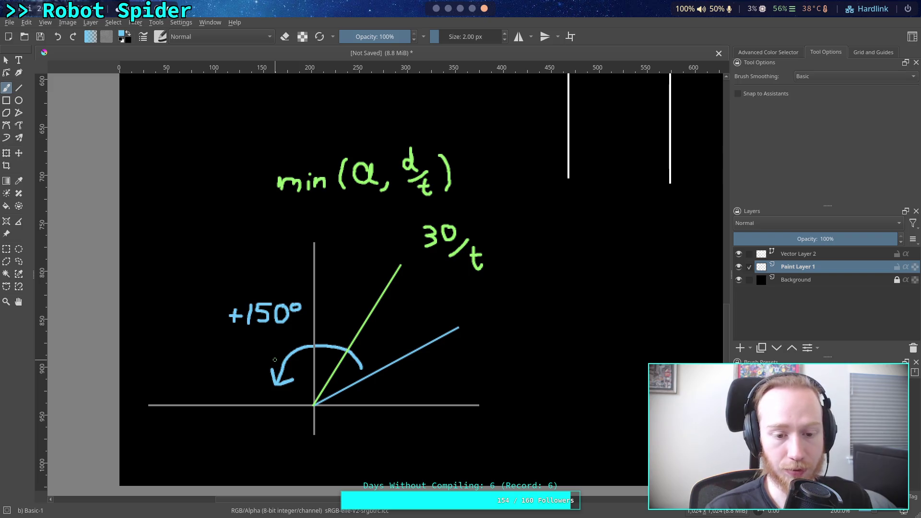
mouse_move(228, 343)
mouse_down()
mouse_move(248, 342)
mouse_move(248, 352)
mouse_move(267, 336)
mouse_move(273, 348)
mouse_move(284, 333)
mouse_move(301, 333)
mouse_move(290, 331)
mouse_up()
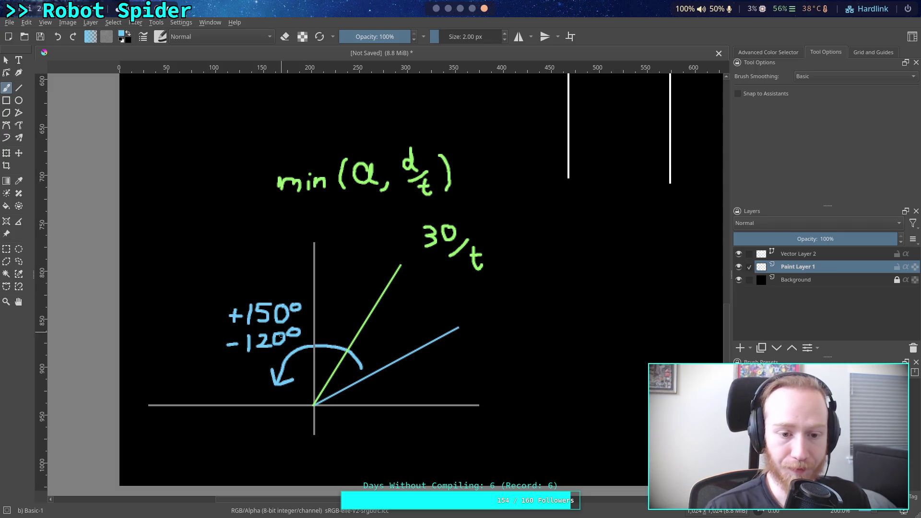
Try underlining -120° and circling the 30/t note, undoing each stroke
drag(224, 358, 307, 345)
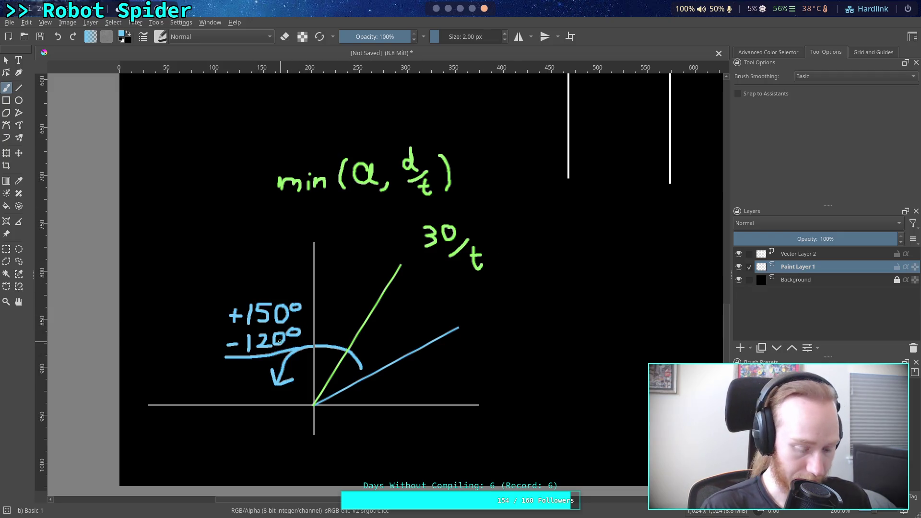
key(ctrl+z)
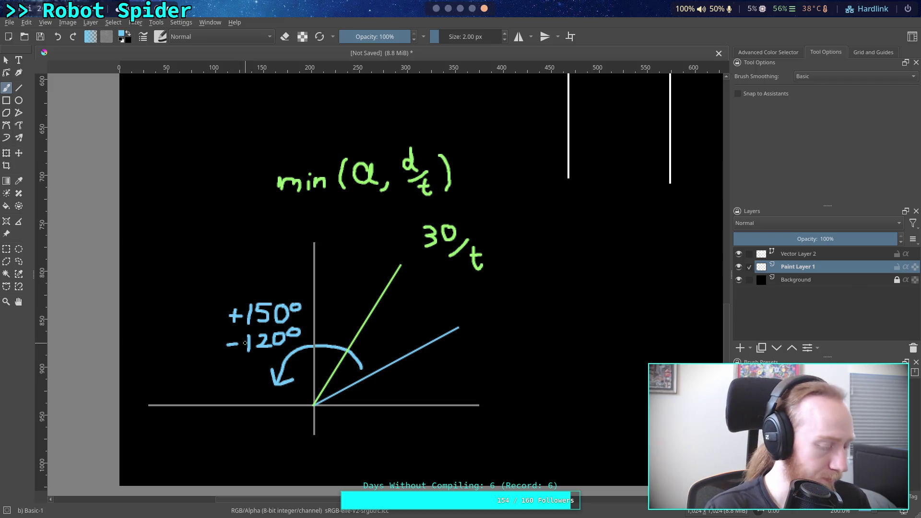
drag(242, 355, 281, 354)
key(ctrl+z)
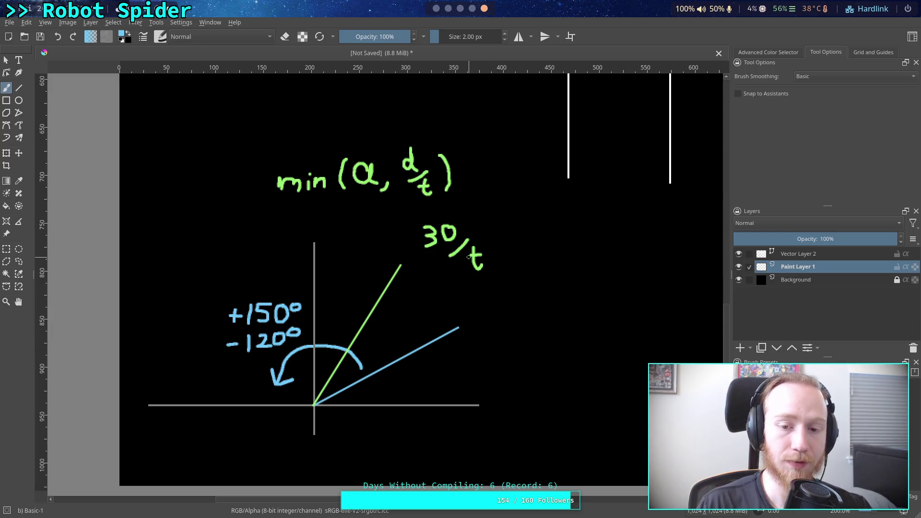
mouse_move(413, 244)
mouse_down()
mouse_move(499, 288)
mouse_move(410, 236)
mouse_up()
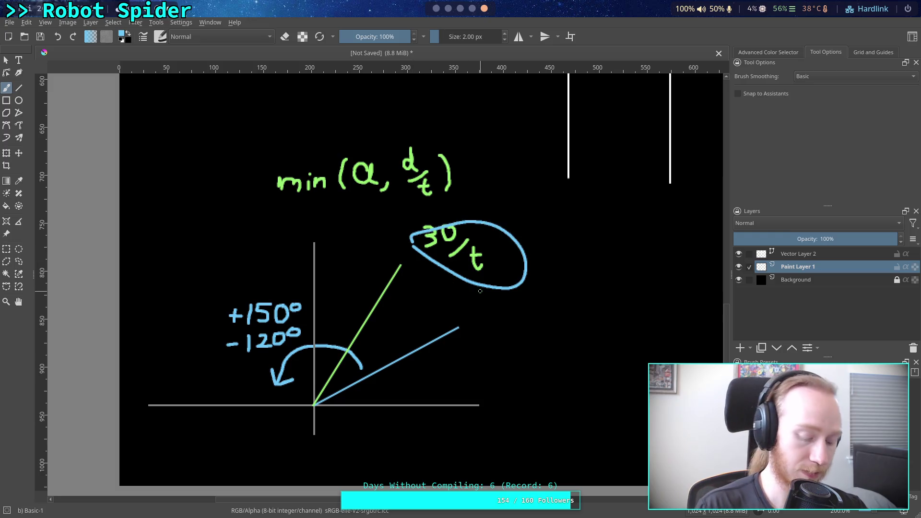
key(ctrl+z)
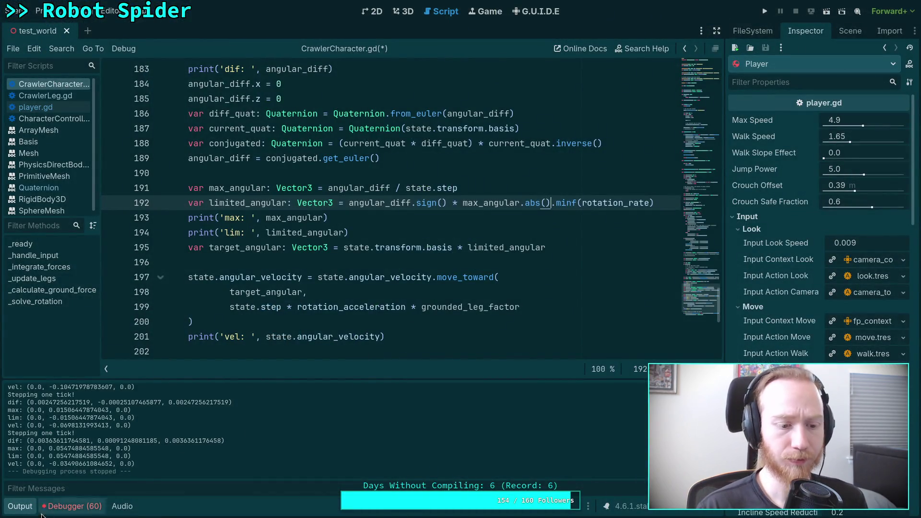
Collapse Godot's output log, then select the end of step 11's text in the Crawler Bot note
click(20, 506)
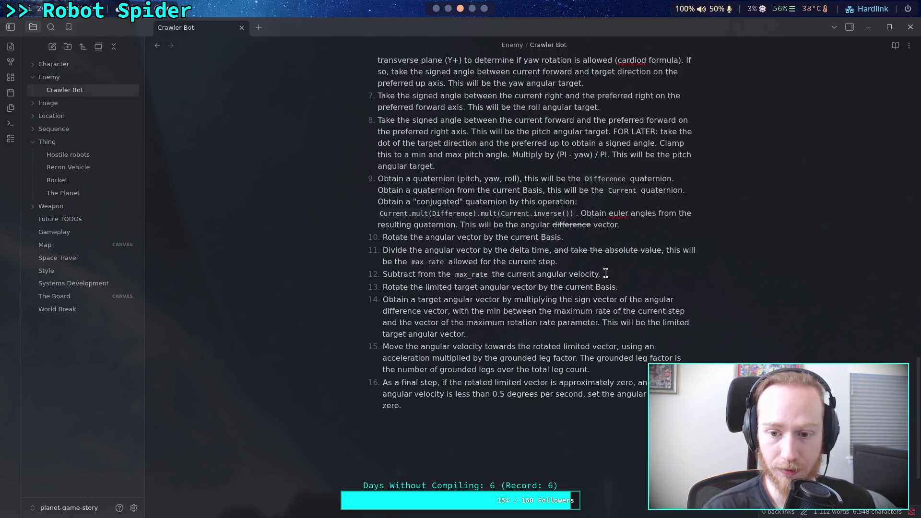
drag(565, 261, 531, 257)
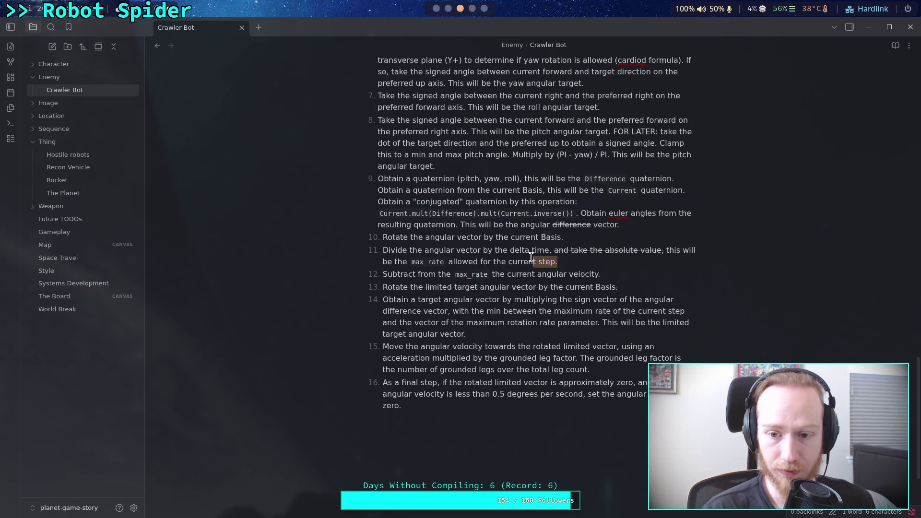
click(512, 262)
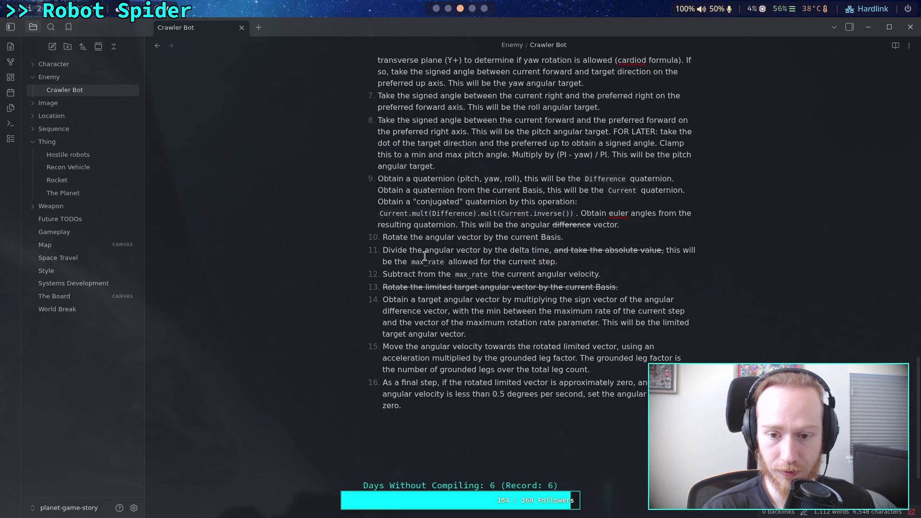
drag(383, 251, 550, 251)
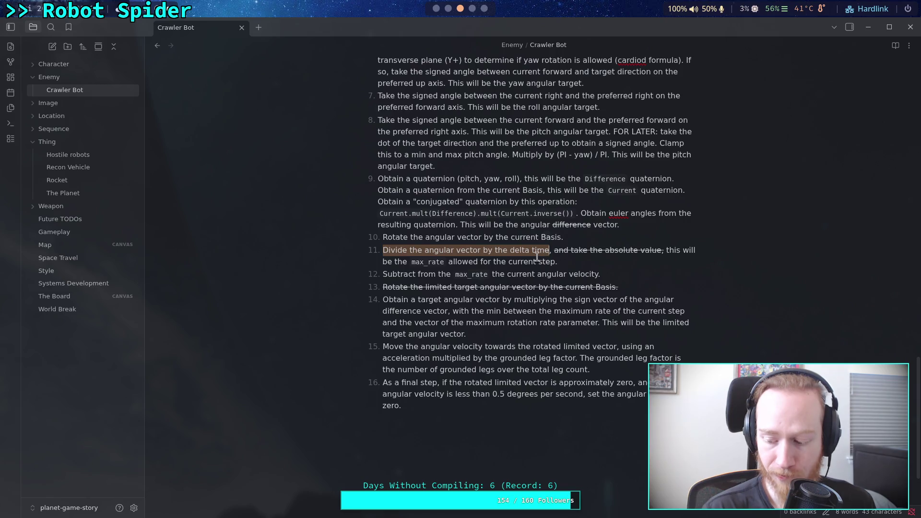
drag(384, 254, 549, 255)
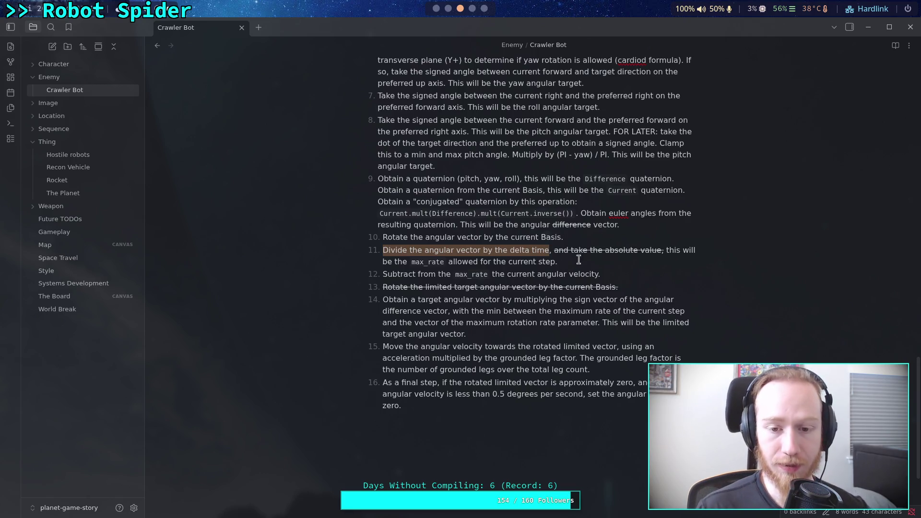
Inspect the `max_rate` code in step 11 and select `max_rate` in step 12
click(510, 250)
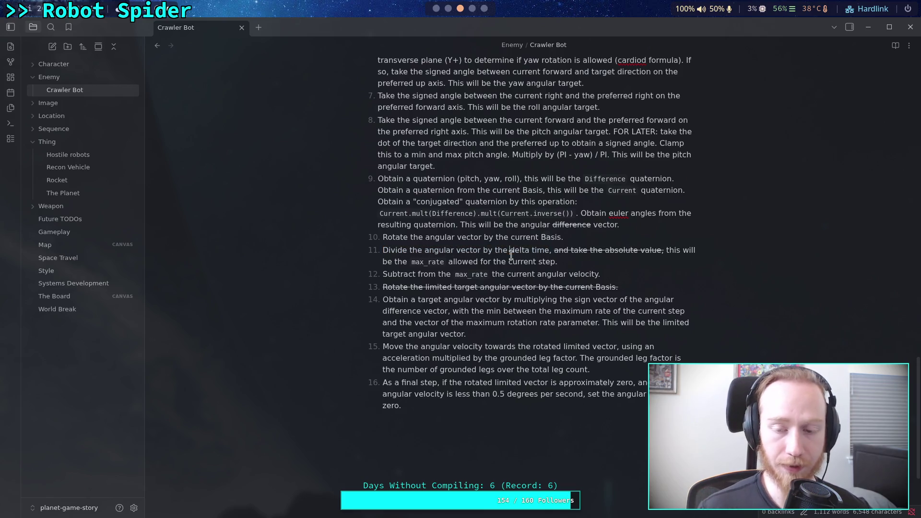
key(Down)
key(Left)
key(Left)
key(Left)
key(shift+Left)
key(shift+Left)
key(shift+Left)
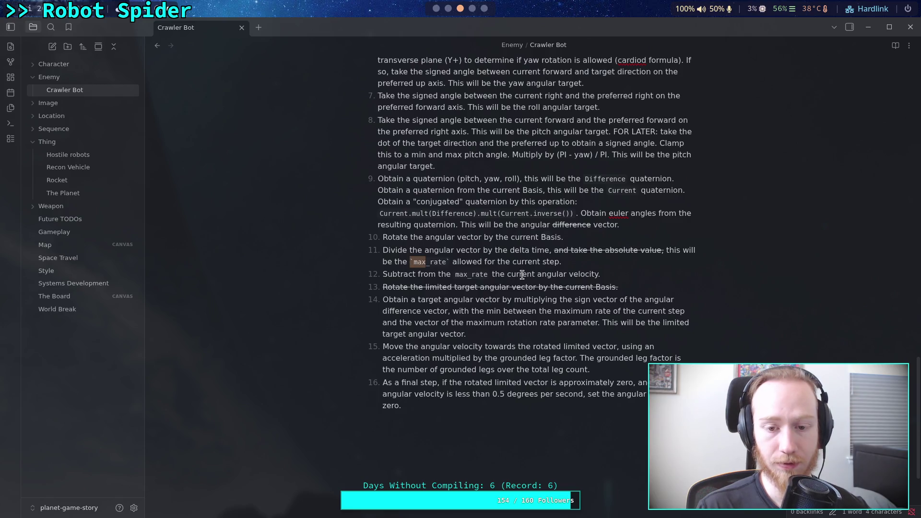
key(shift+Right)
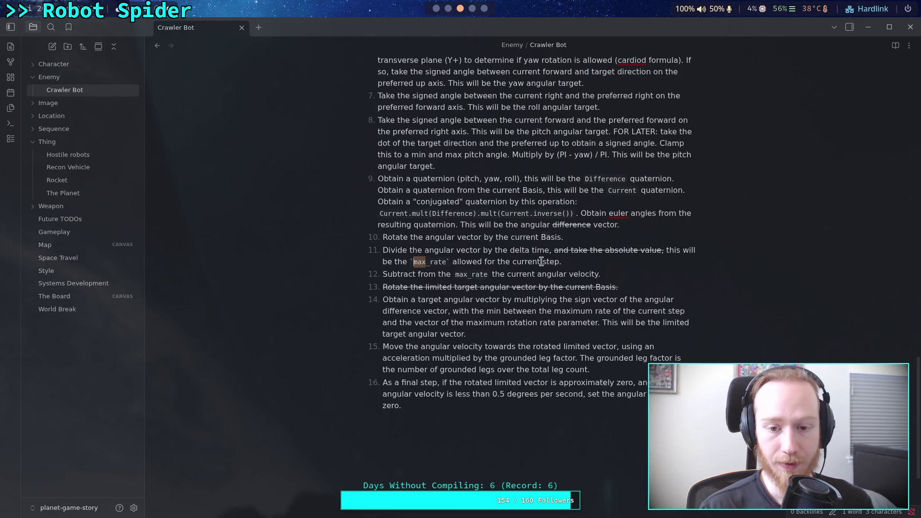
click(625, 271)
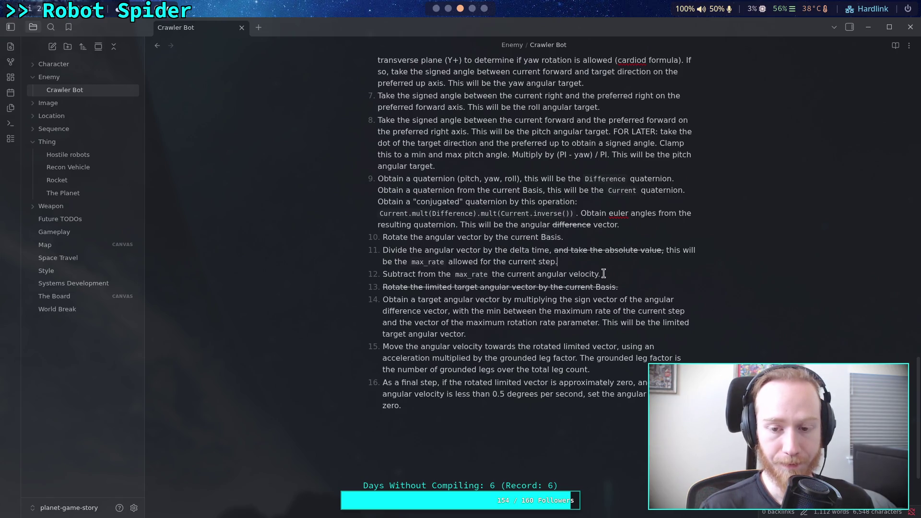
click(482, 276)
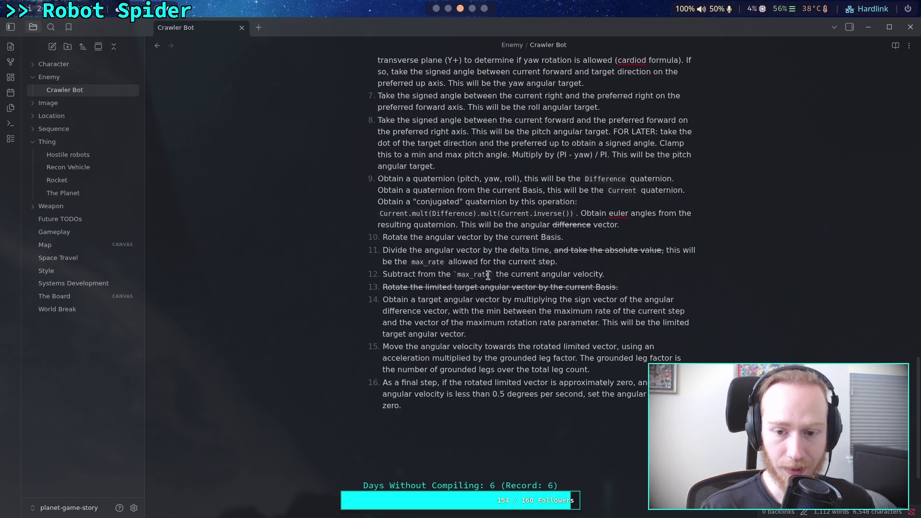
drag(453, 274, 495, 275)
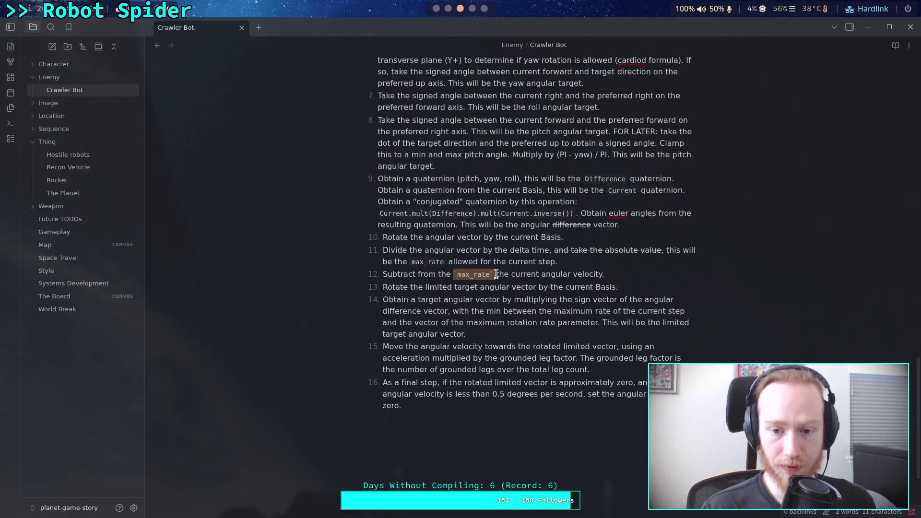
Format the word angular as inline code in steps 10 and 11
double_click(436, 237)
text(`)
double_click(436, 250)
text(`)
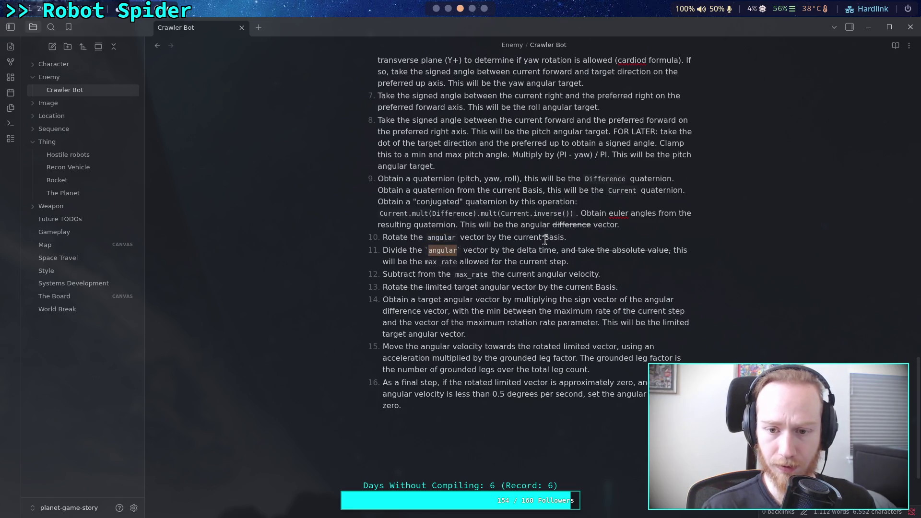
Replace `max_rate` in step 12 with angular, then go back to Godot
click(499, 274)
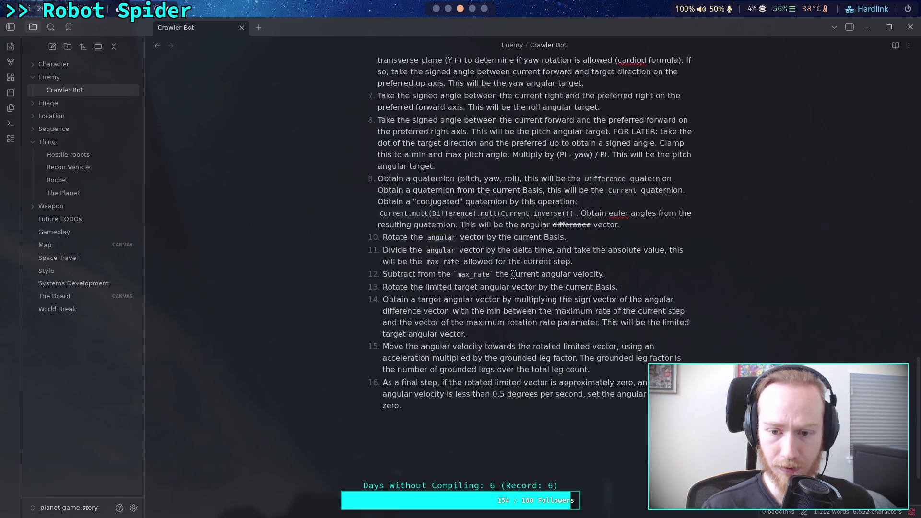
drag(516, 274, 539, 274)
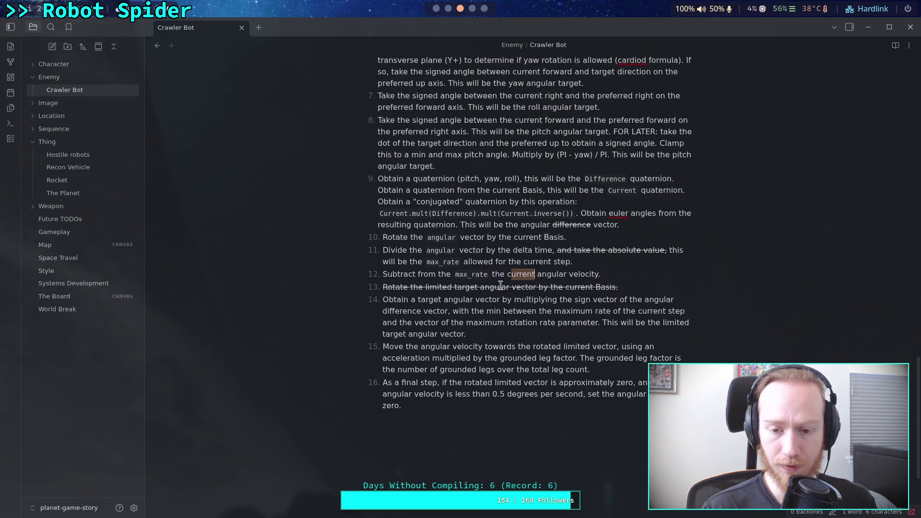
click(460, 275)
double_click(460, 275)
text(angular)
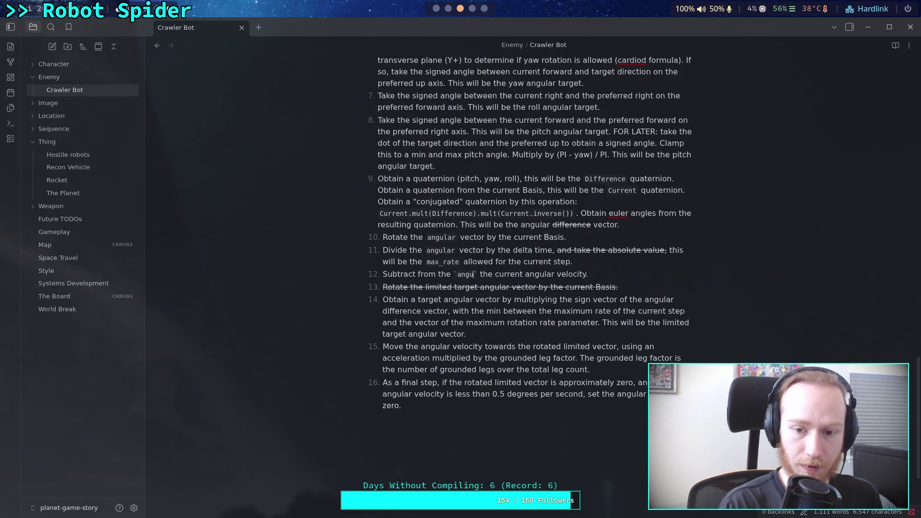
double_click(550, 275)
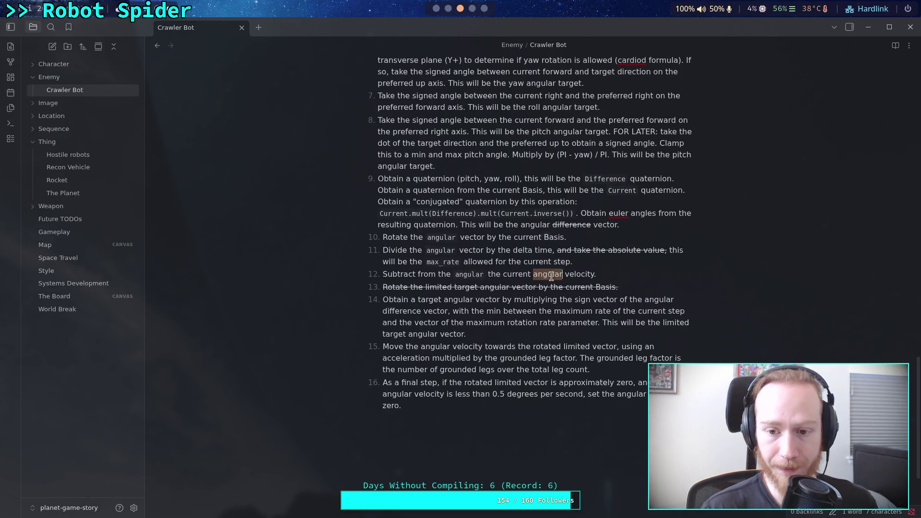
key(alt+Tab)
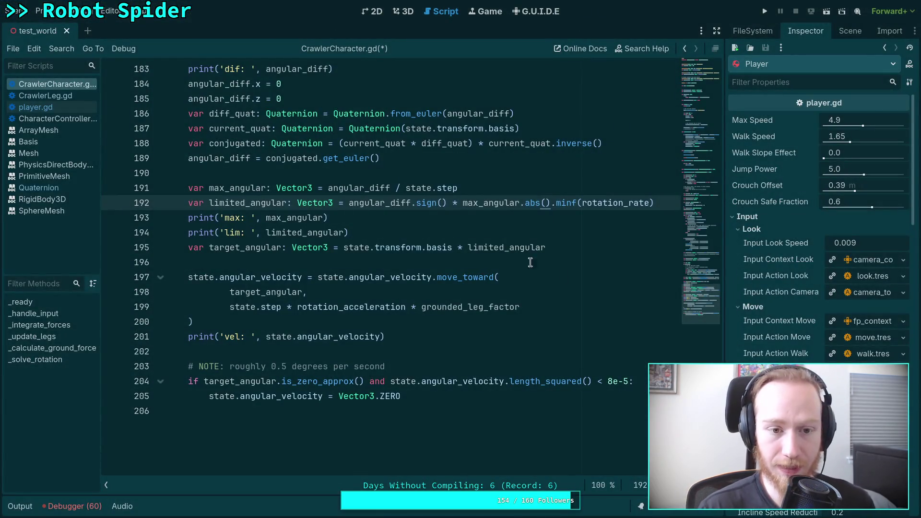
double_click(229, 159)
mouse_move(477, 270)
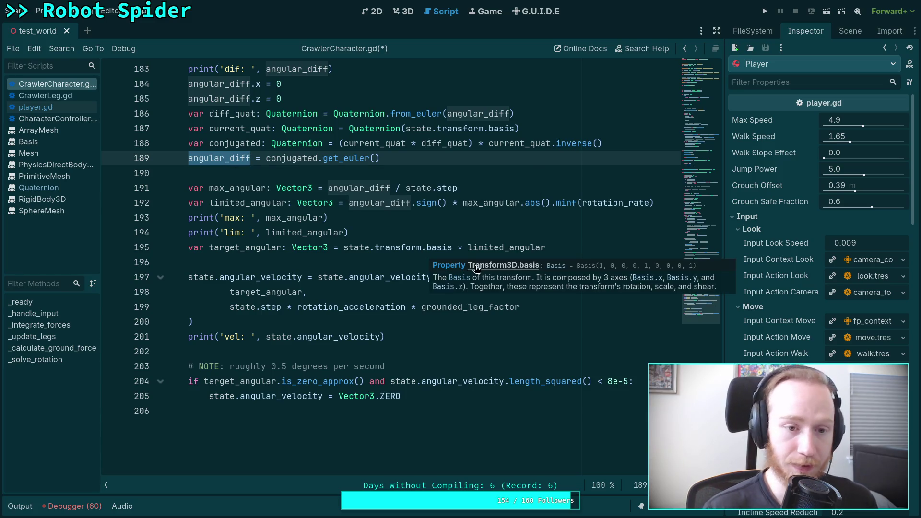
key(alt+Tab)
key(alt+Tab)
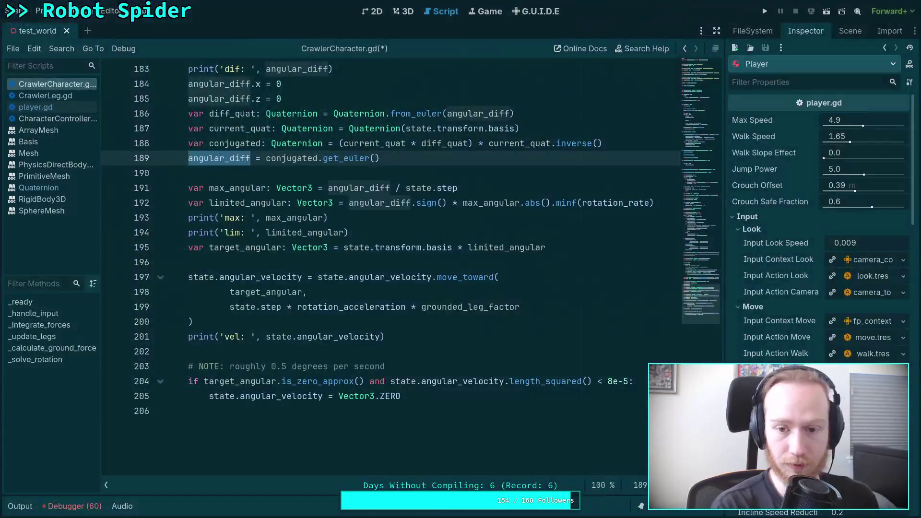
key(alt+Tab)
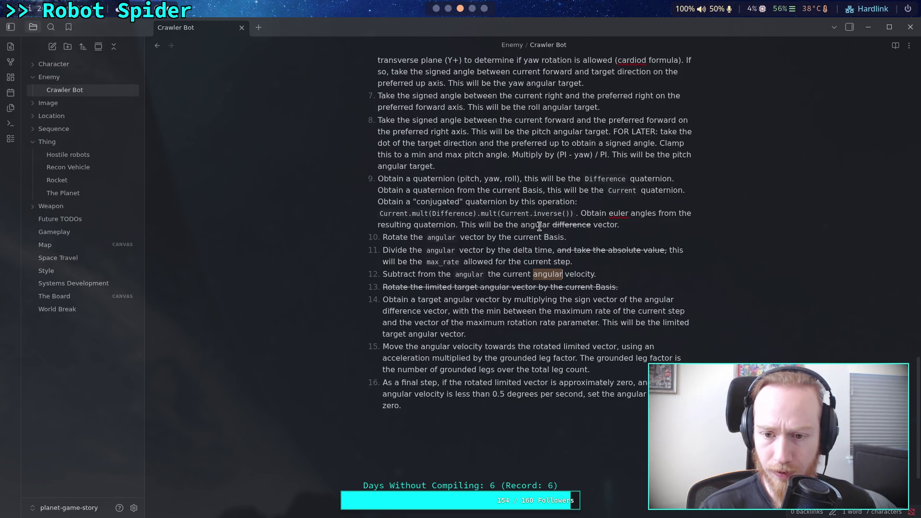
key(alt+Tab)
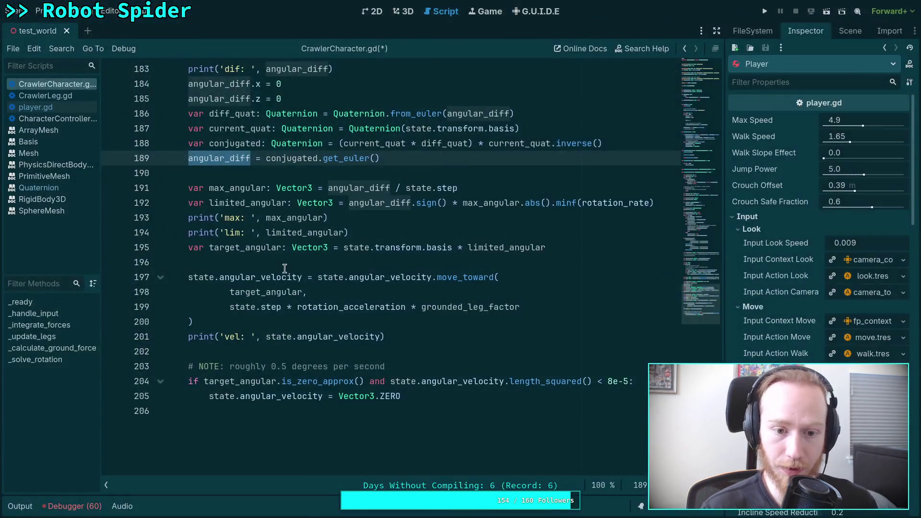
scroll(264, 216, up, 2)
Remove the _diff suffix from angular_diff on lines 182 and 183
click(246, 154)
scroll(246, 148, up, 2)
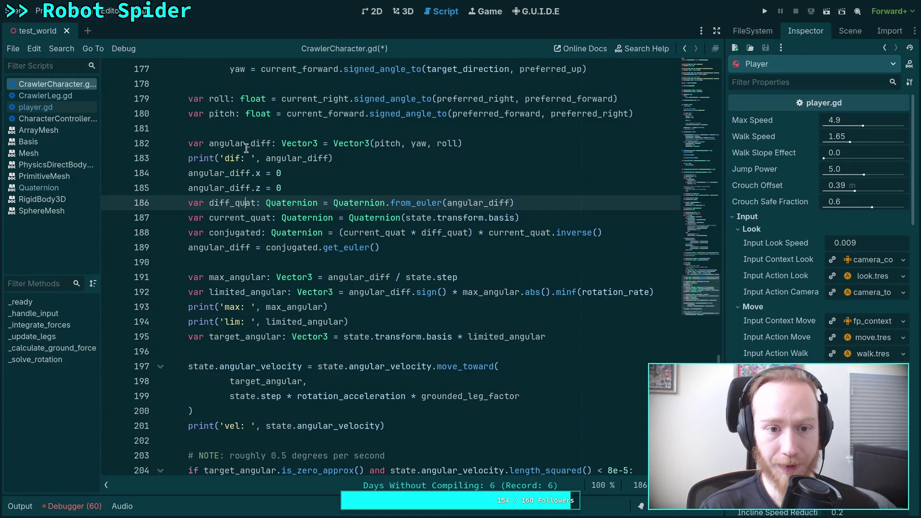
drag(246, 146, 272, 144)
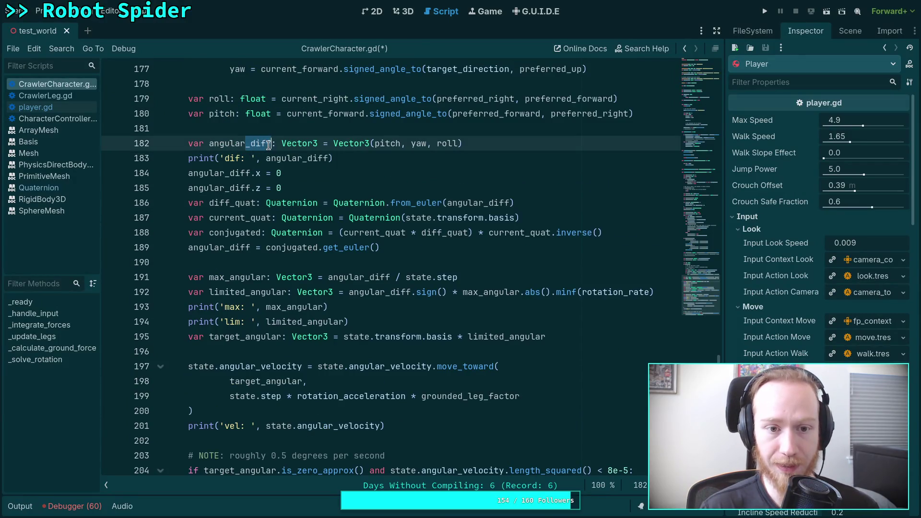
double_click(241, 143)
mouse_move(209, 143)
mouse_down()
mouse_move(272, 143)
mouse_move(331, 158)
mouse_up()
key(BackSpace)
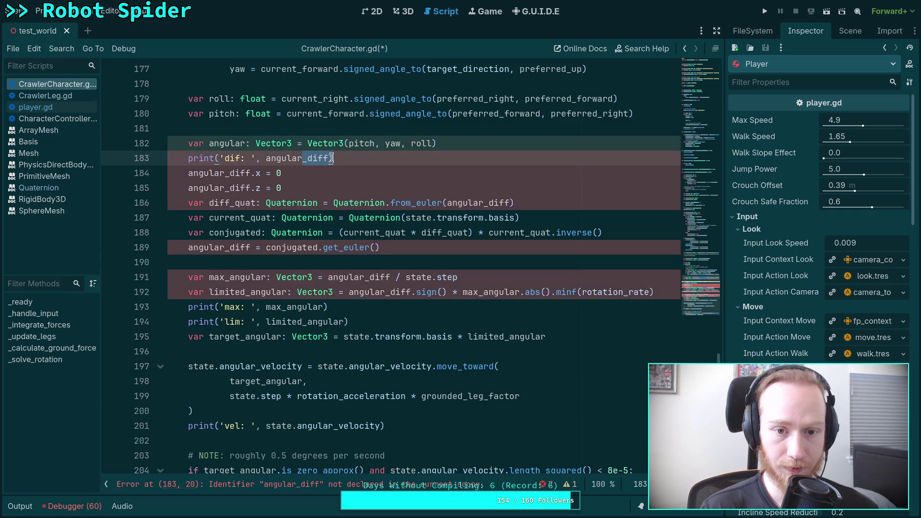
key(BackSpace)
Strip _diff from the remaining angular_diff references through line 191, then return to the Crawler Bot note
mouse_move(225, 173)
mouse_down()
mouse_move(249, 173)
mouse_move(249, 188)
mouse_up()
key(BackSpace)
key(BackSpace)
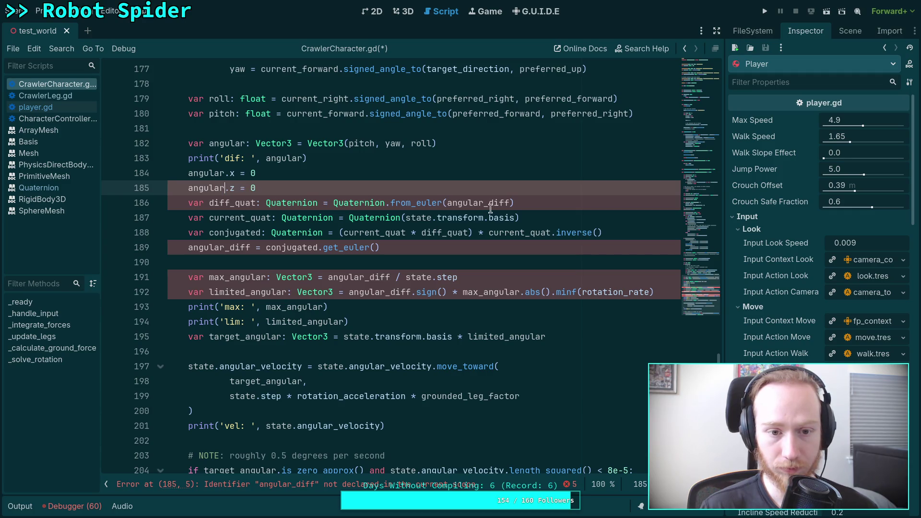
drag(483, 202, 511, 203)
key(BackSpace)
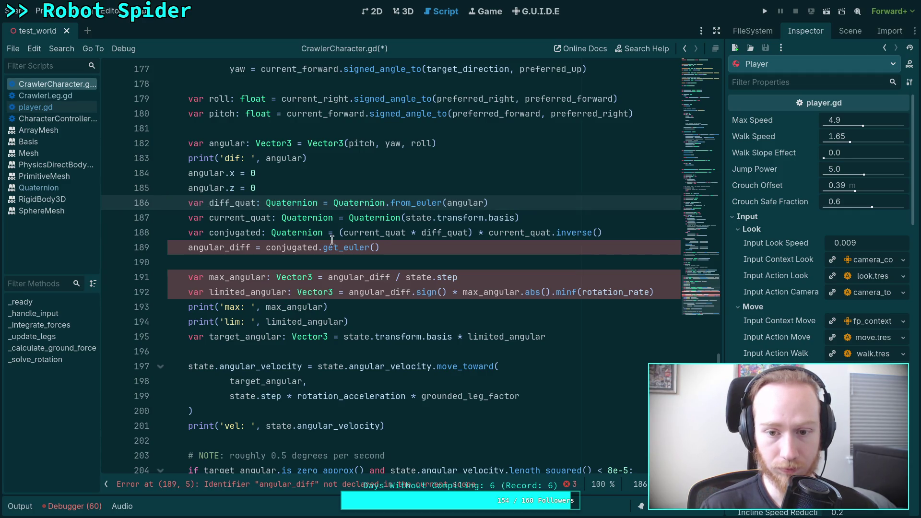
drag(225, 247, 249, 249)
key(BackSpace)
mouse_move(364, 277)
mouse_down()
mouse_move(394, 277)
mouse_move(411, 292)
mouse_up()
key(BackSpace)
key(BackSpace)
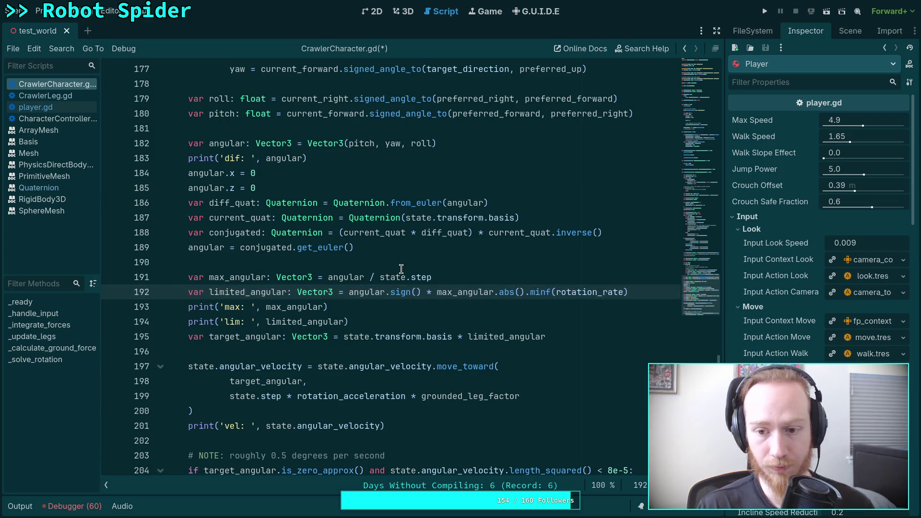
click(401, 266)
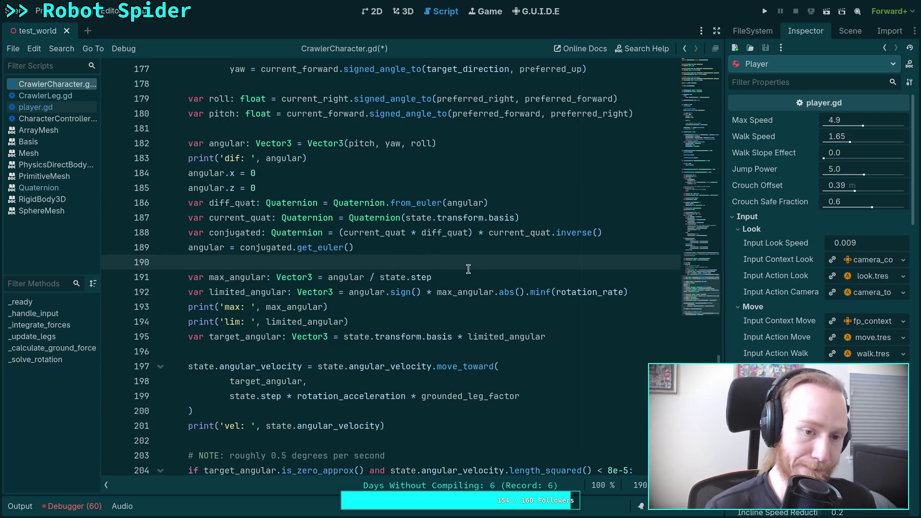
key(alt+Tab)
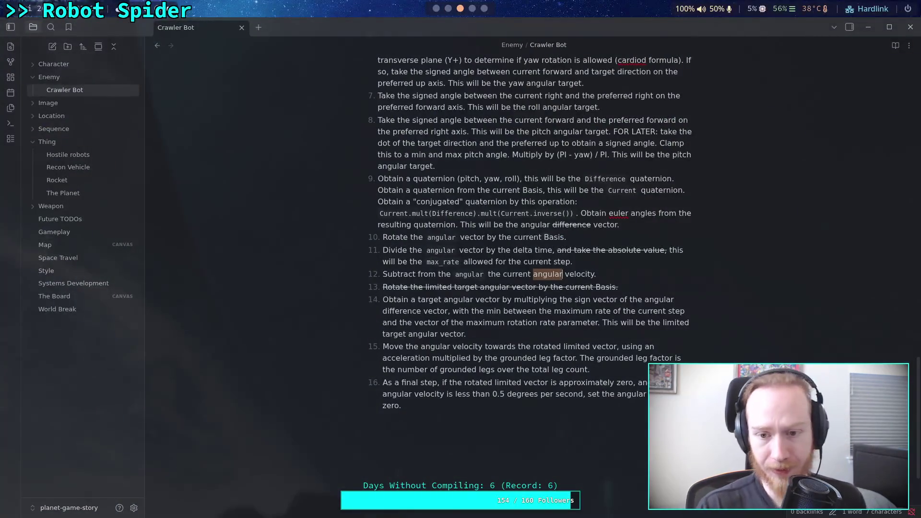
click(623, 277)
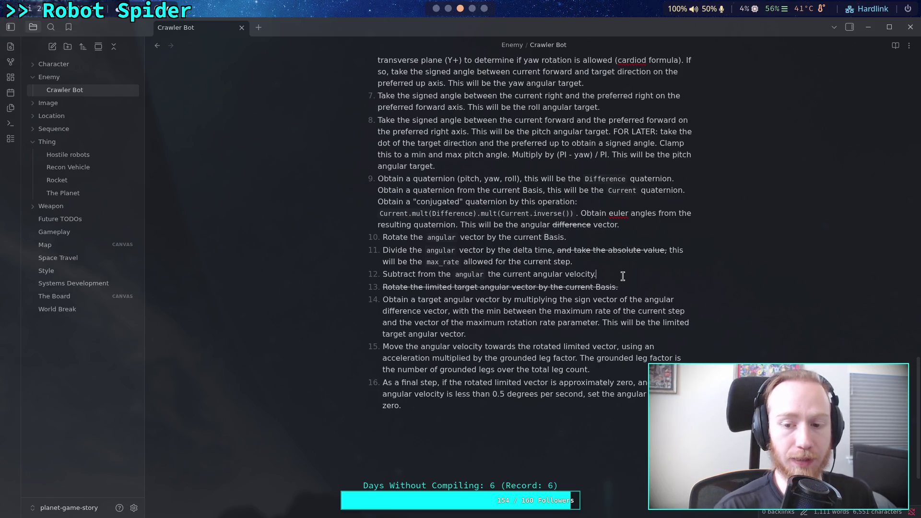
Replace step 12's closing period with ', this is' and an empty inline code span
key(BackSpace)
text(, this is)
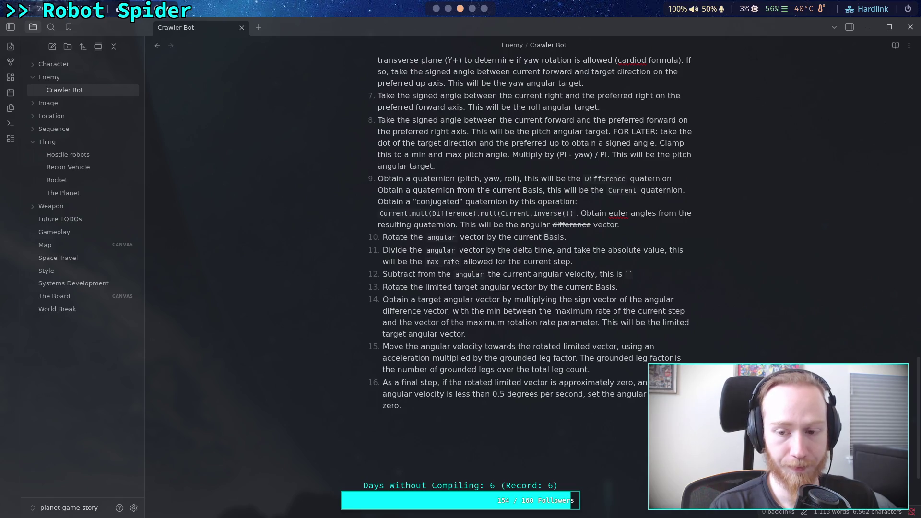
Fill the inline code with `delta_angular` and begin the sentence 'The idea is you add `delta_angular` to'
text(target_angular)
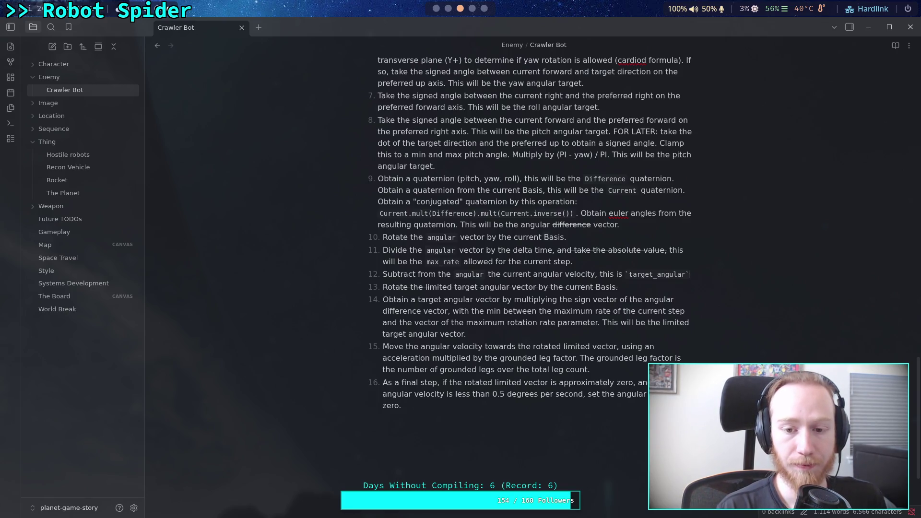
key(BackSpace)
key(BackSpace)
key(BackSpace)
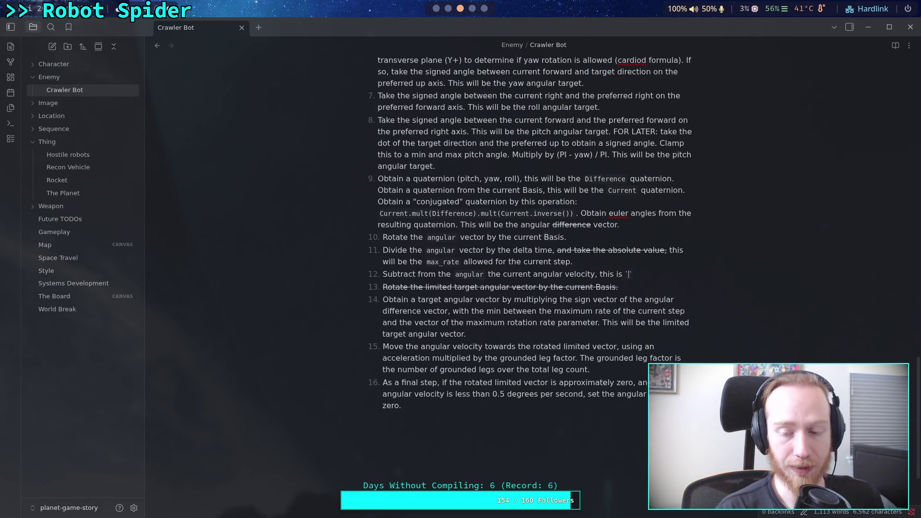
text(`)
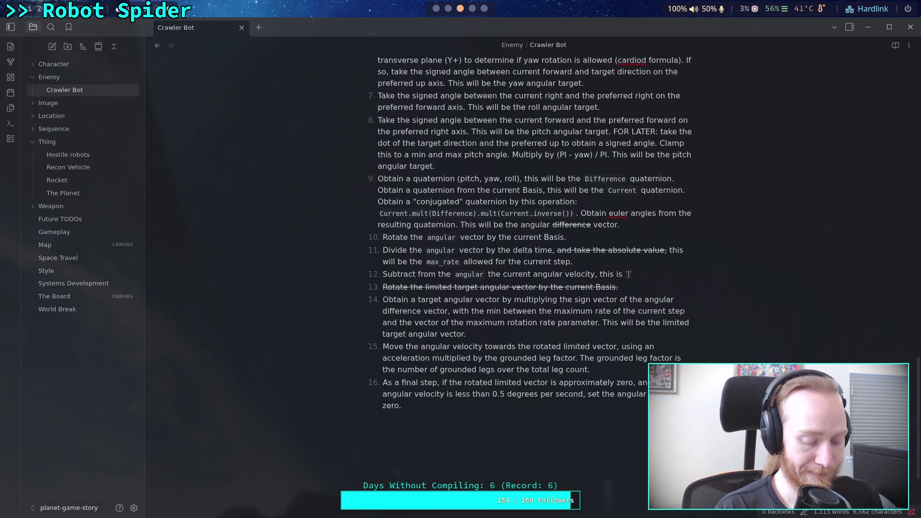
text(delta_angular)
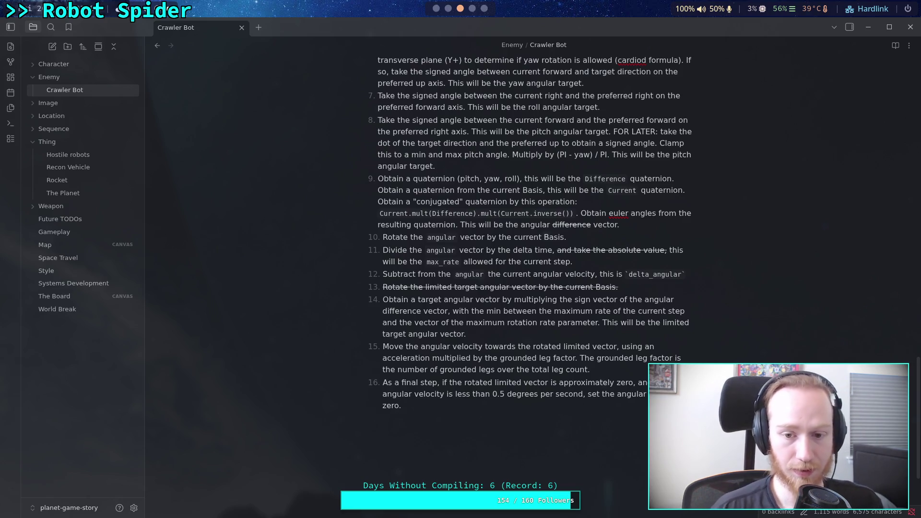
text(.)
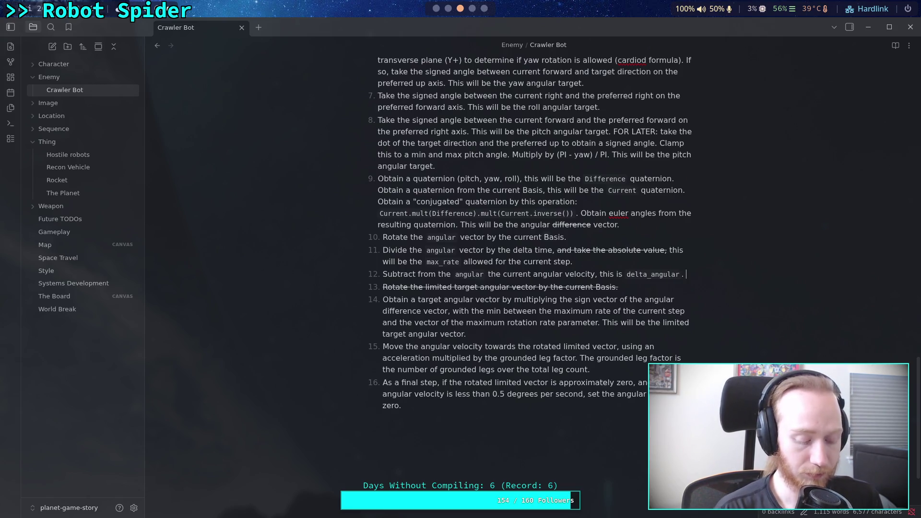
text(The idea)
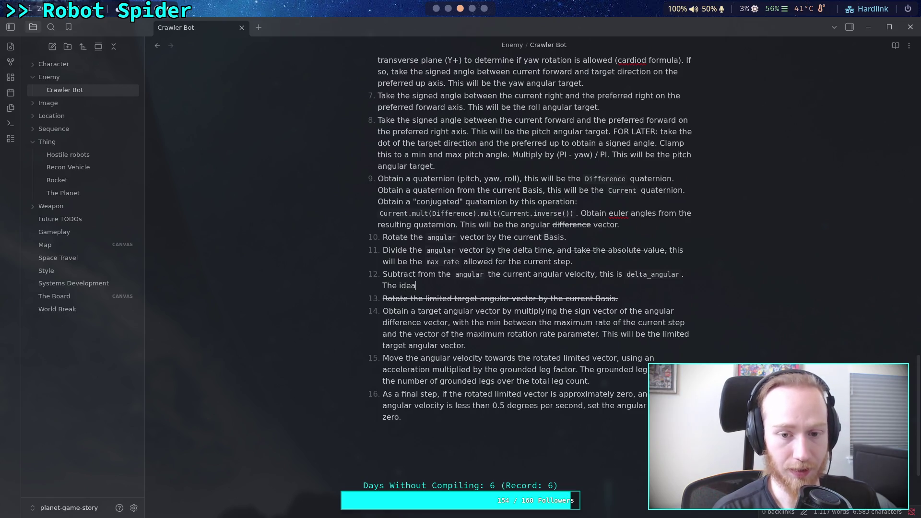
text( is you )
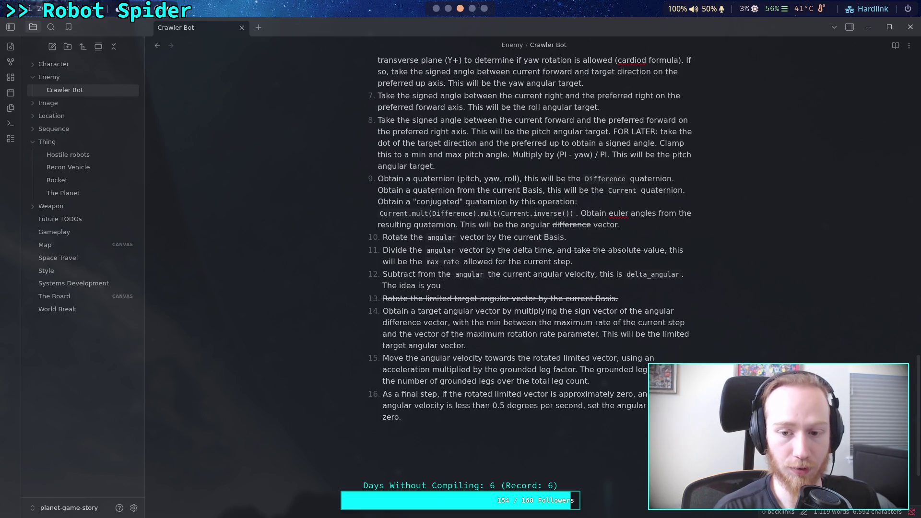
text(add)
text(`delta)
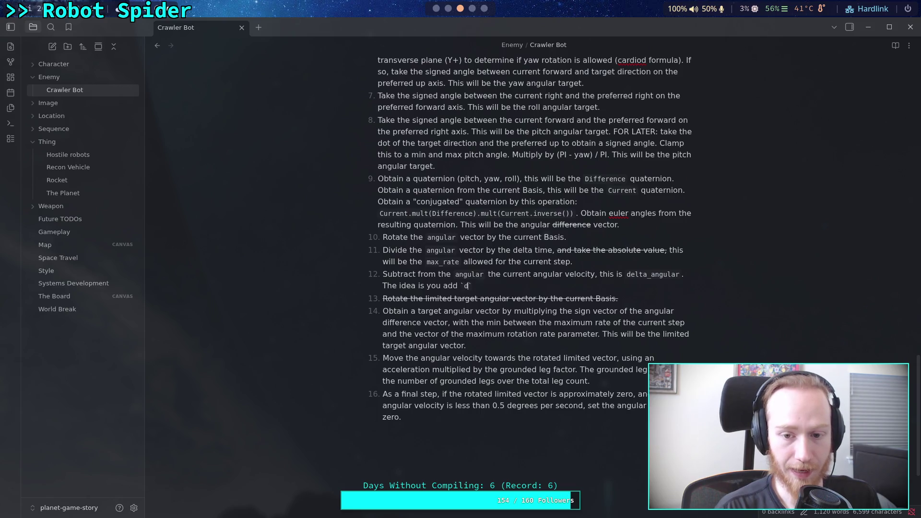
text(_angular` t)
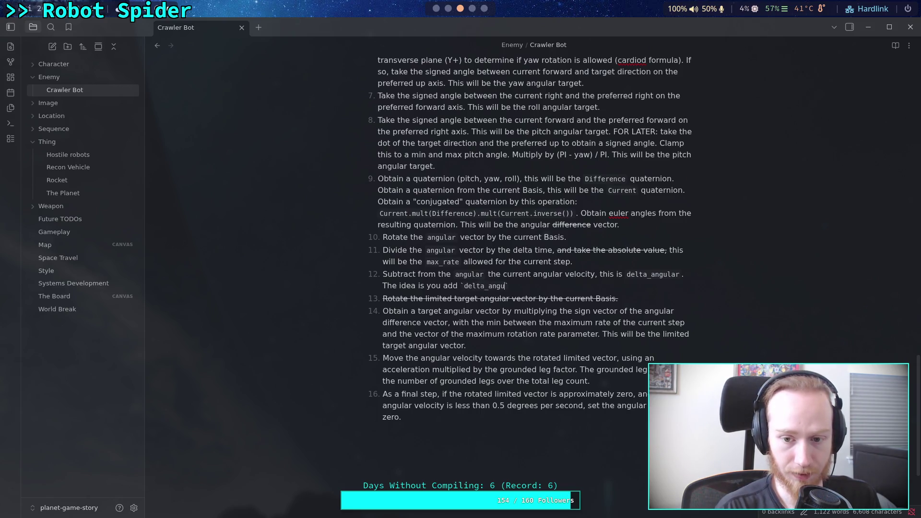
text(o `)
End step 12 with 'the current velocity to achieve angular, which will allow the rotations to apply in a single step', then start an empty step 13
key(BackSpace)
text(the current )
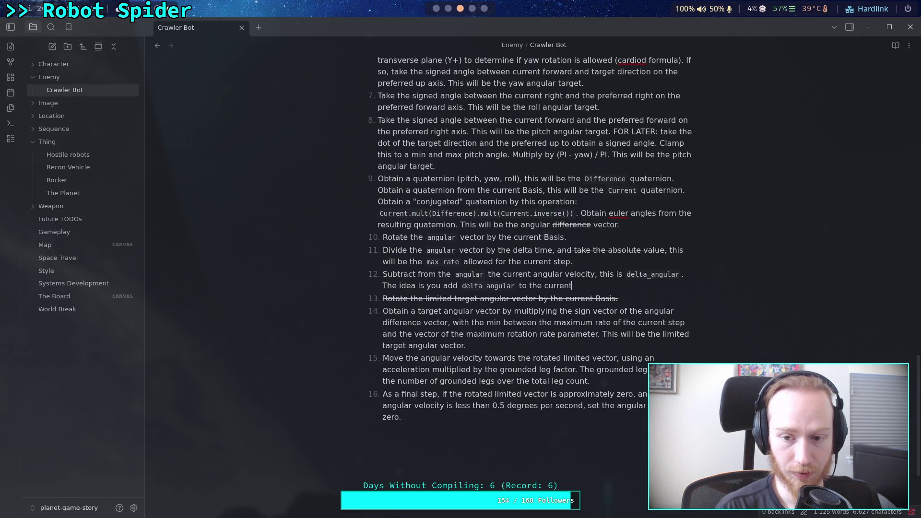
text(velocity )
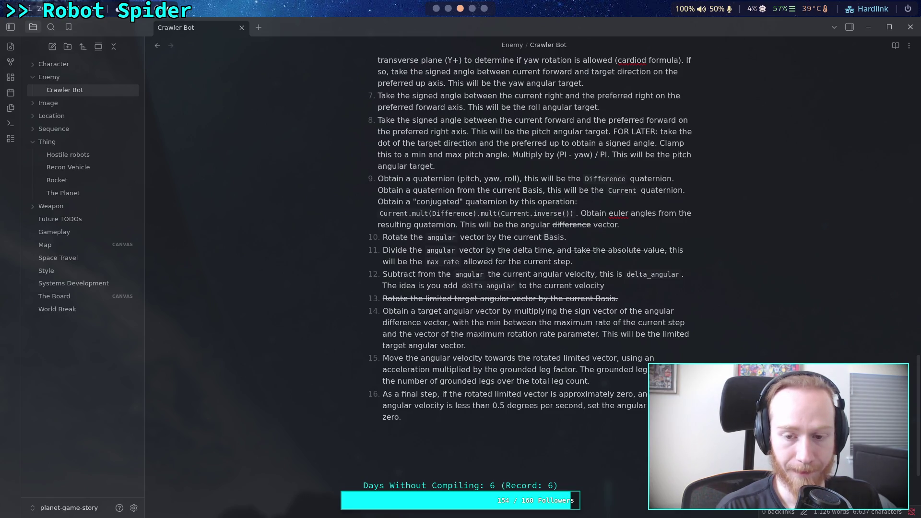
text(to ach)
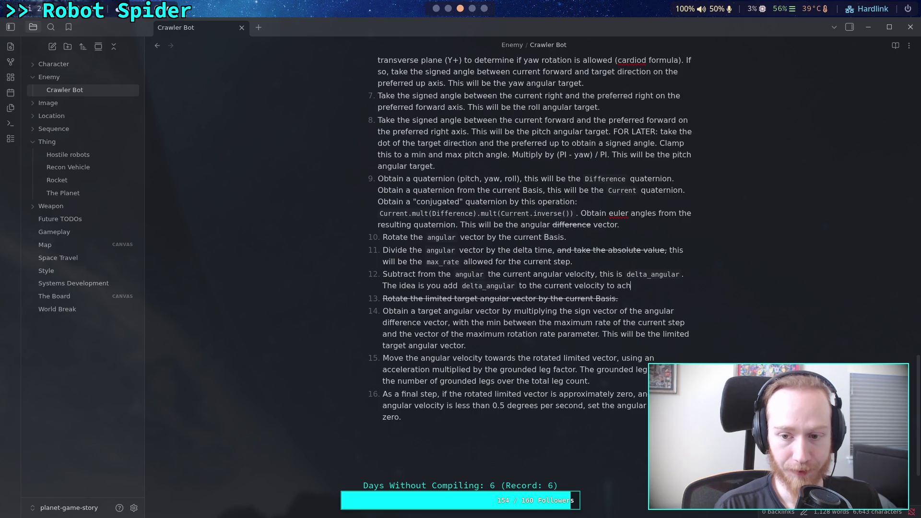
text(ieve )
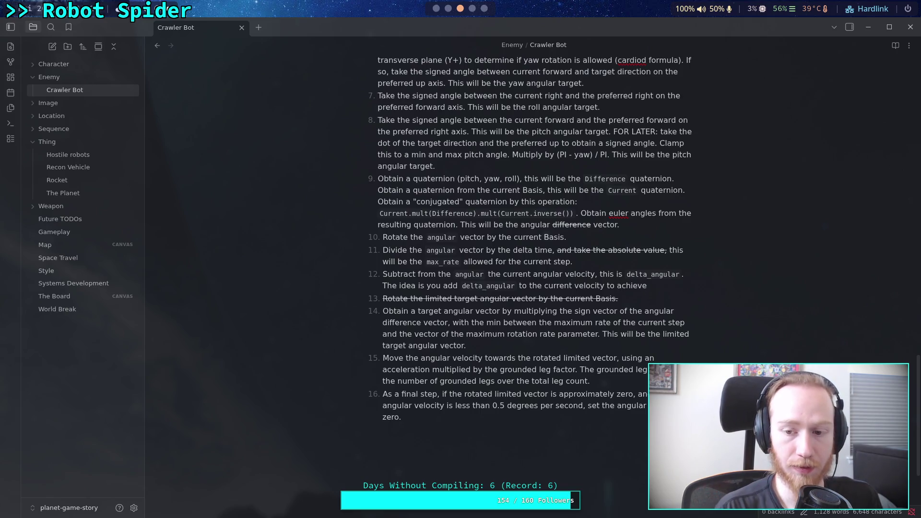
text(an)
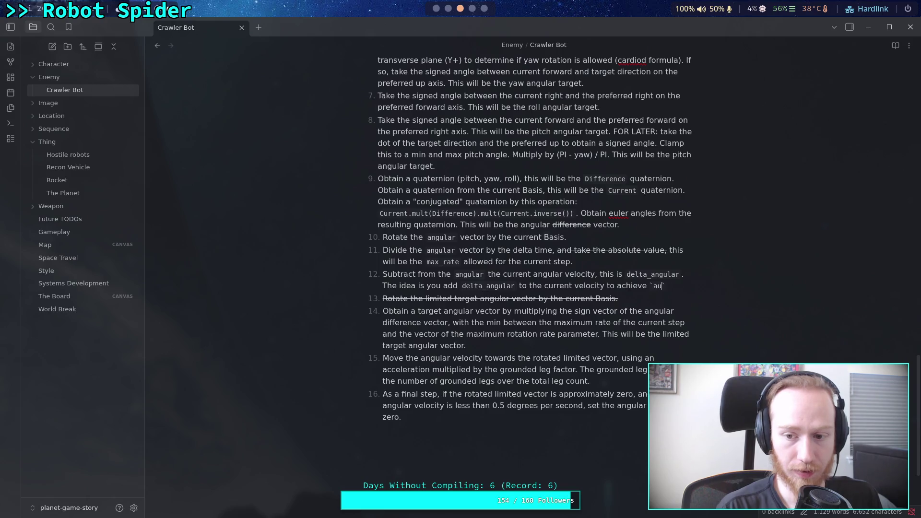
text(gular)
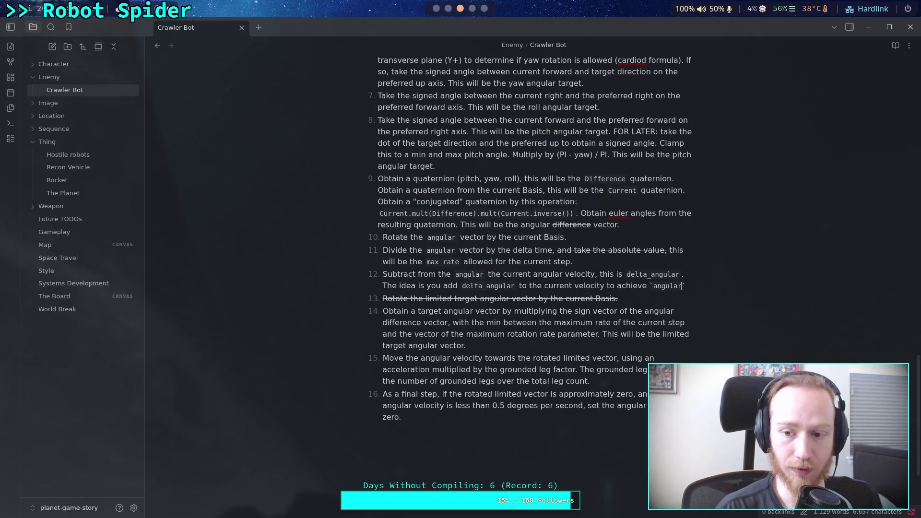
text(, which )
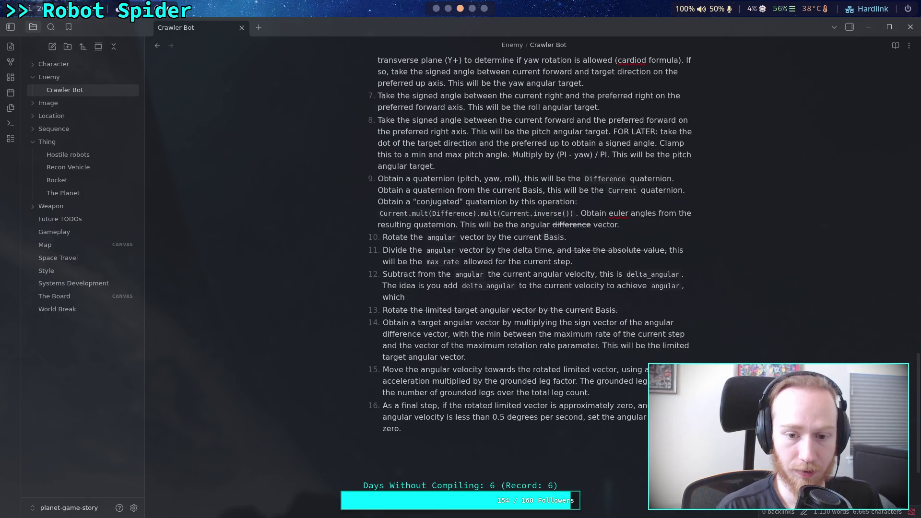
text(will )
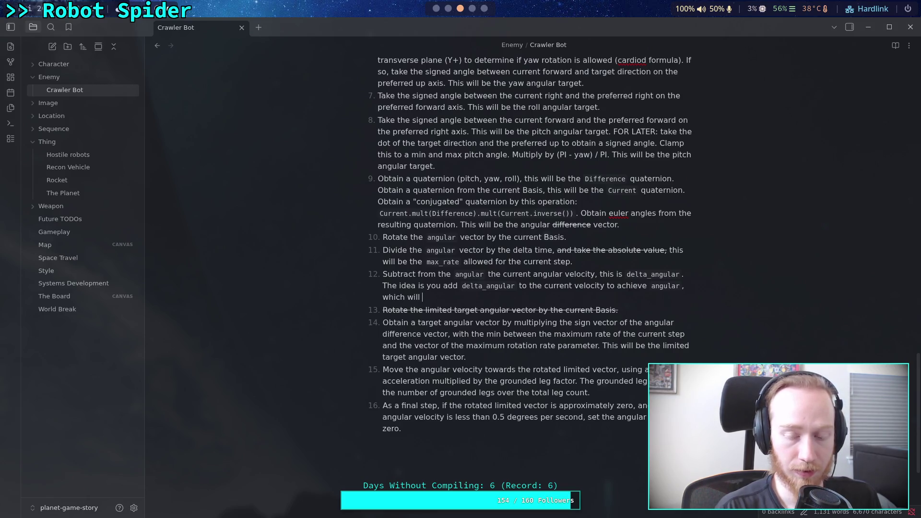
text(allow the rotati)
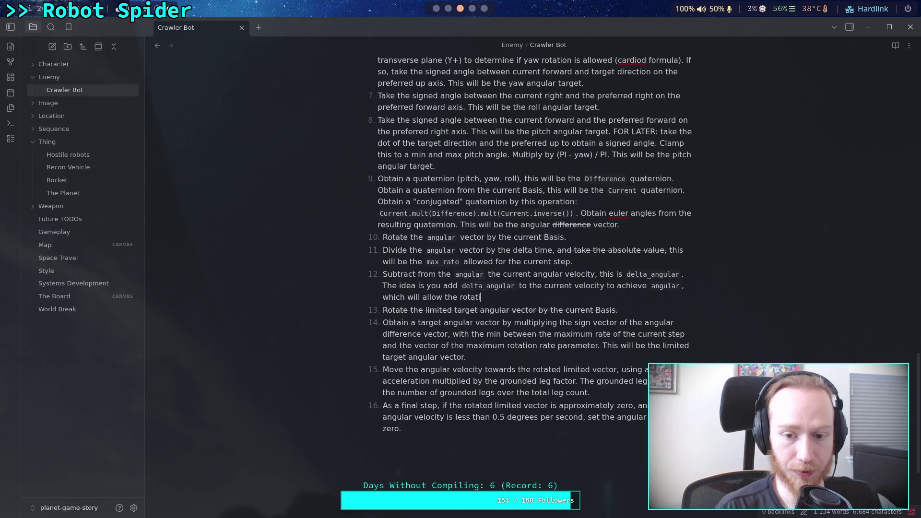
text(ons to )
text(a)
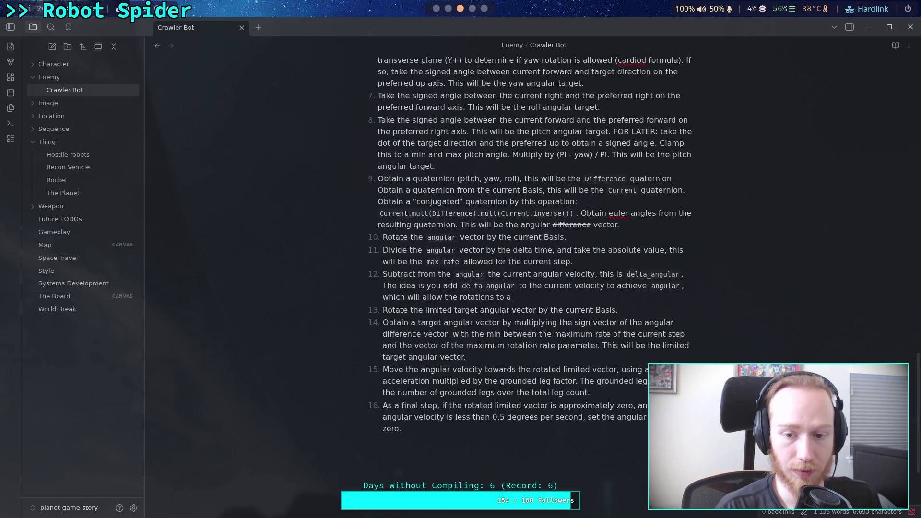
text(pply in a single st)
text(ep.)
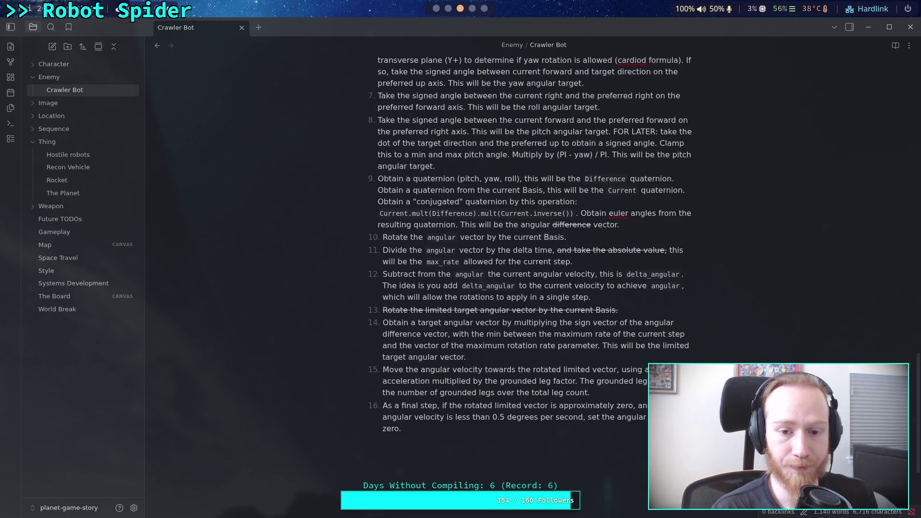
key(Return)
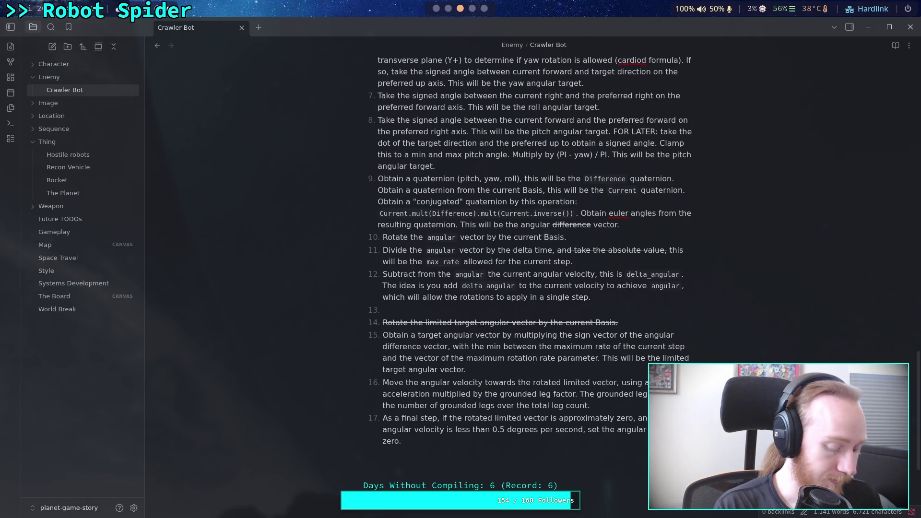
Type step 13 as 'Multiply the sign of `delta_angular` by the minimum between the absolute value of `delta_angular` and the rotation rate parameter'
text(Multiply the sign of th)
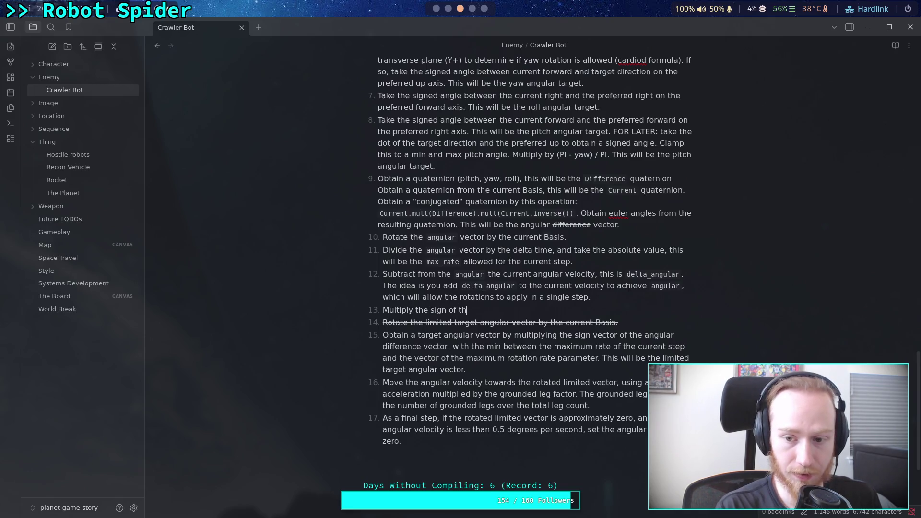
text(e `delt)
key(BackSpace)
key(BackSpace)
key(BackSpace)
text(`de)
text(lta_angular` )
text(by)
text(the)
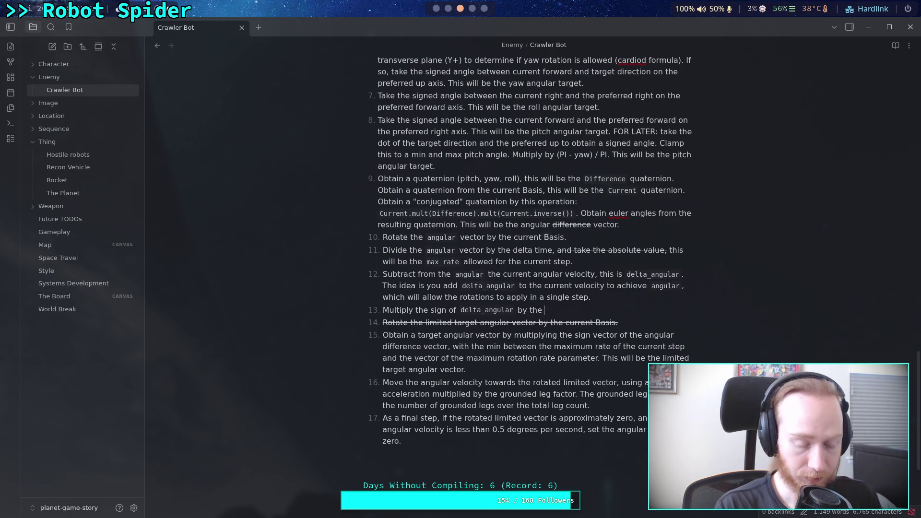
text(mini)
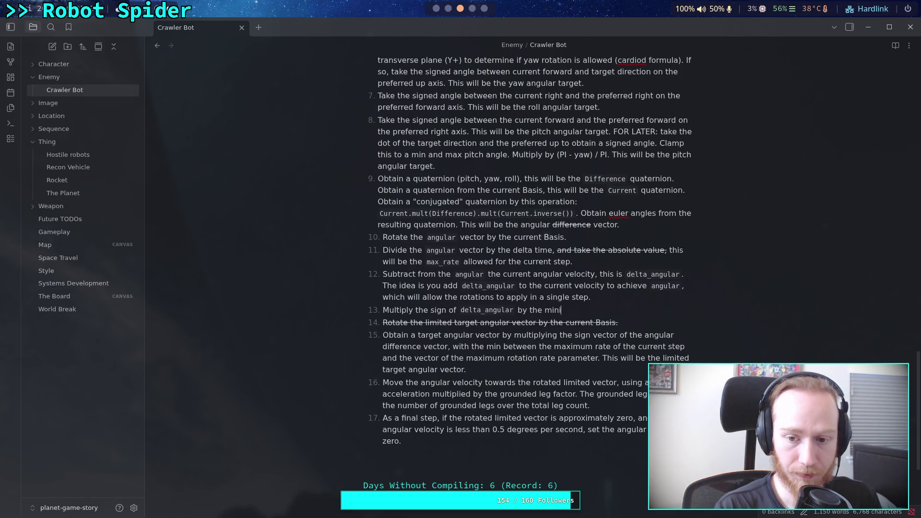
text(mumbetween)
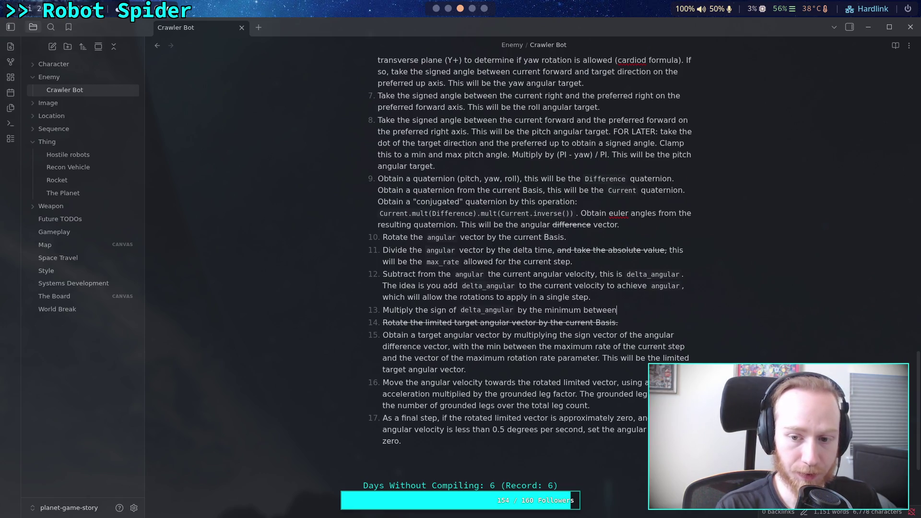
text(the absu)
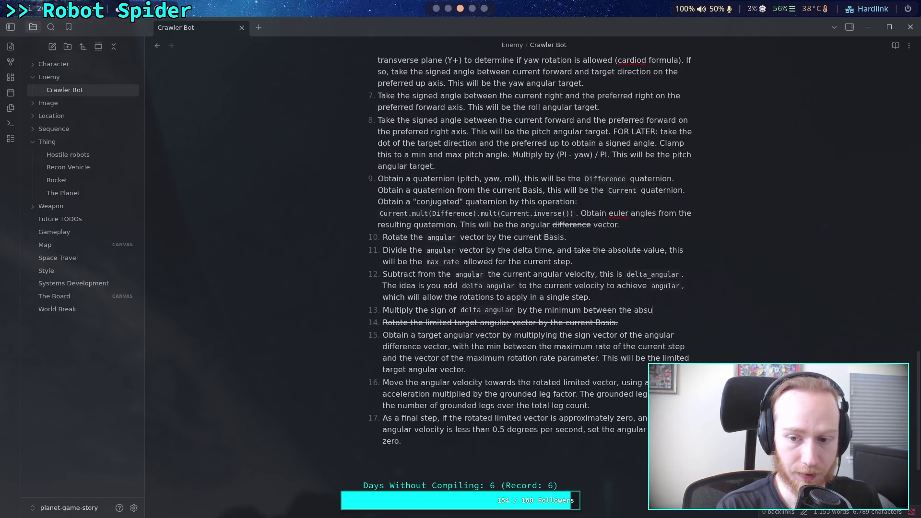
key(BackSpace)
text(olute val)
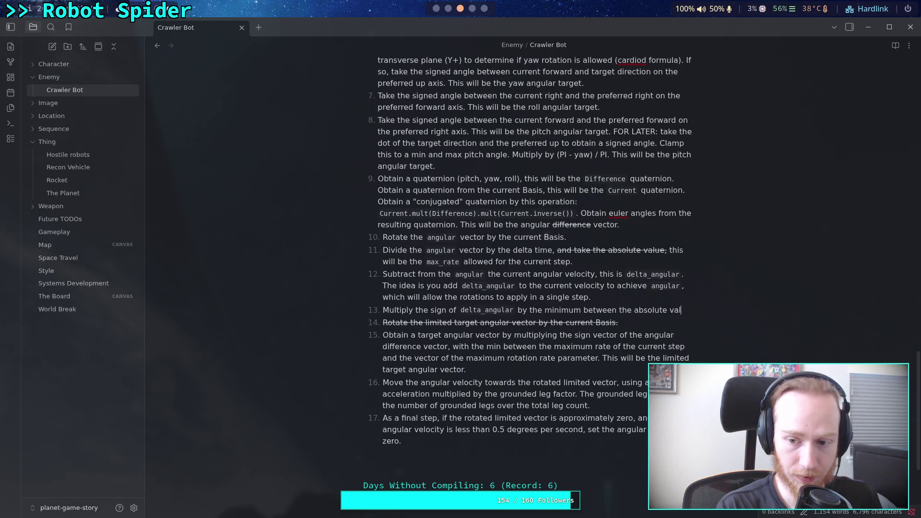
text(ue of `delta_v)
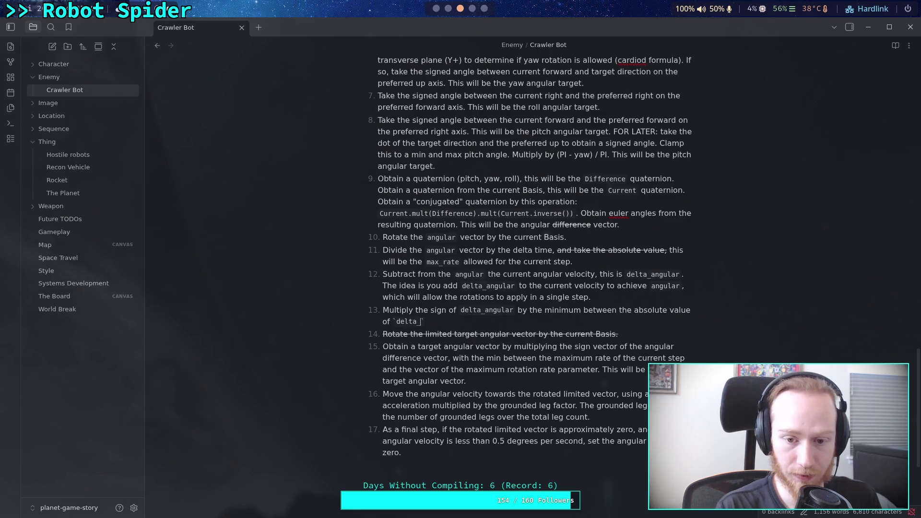
key(BackSpace)
text(angula)
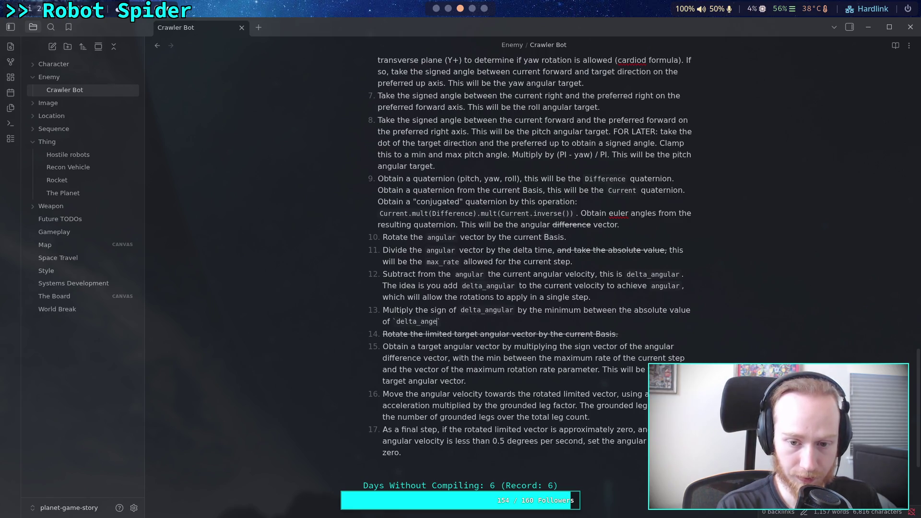
text(r` and )
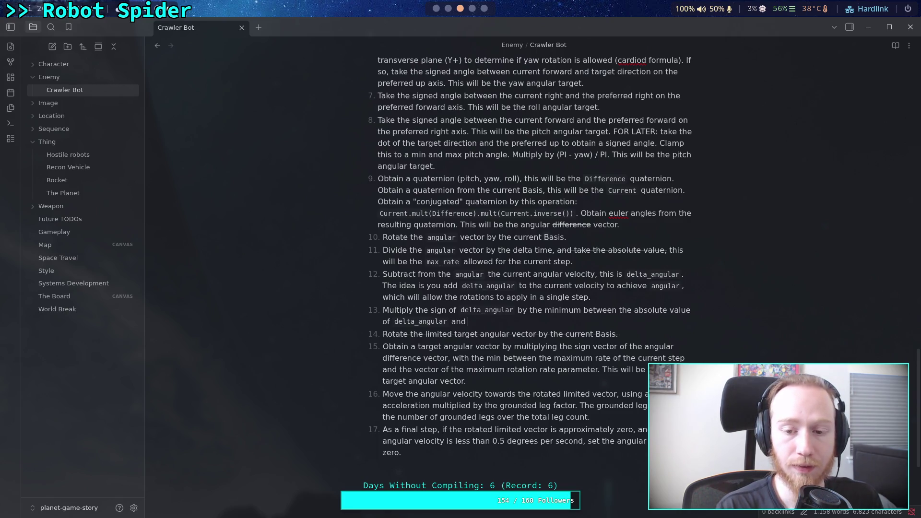
text(the m)
key(BackSpace)
text(rotation)
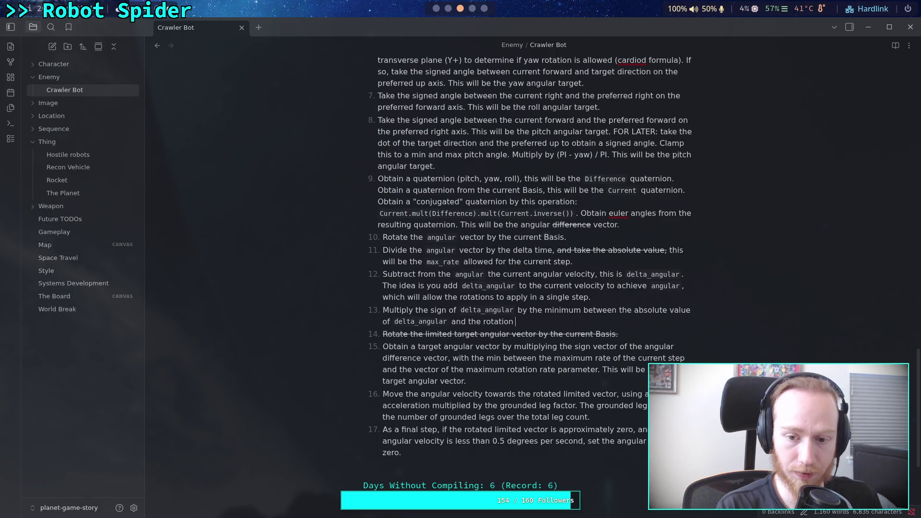
text( rate paramet)
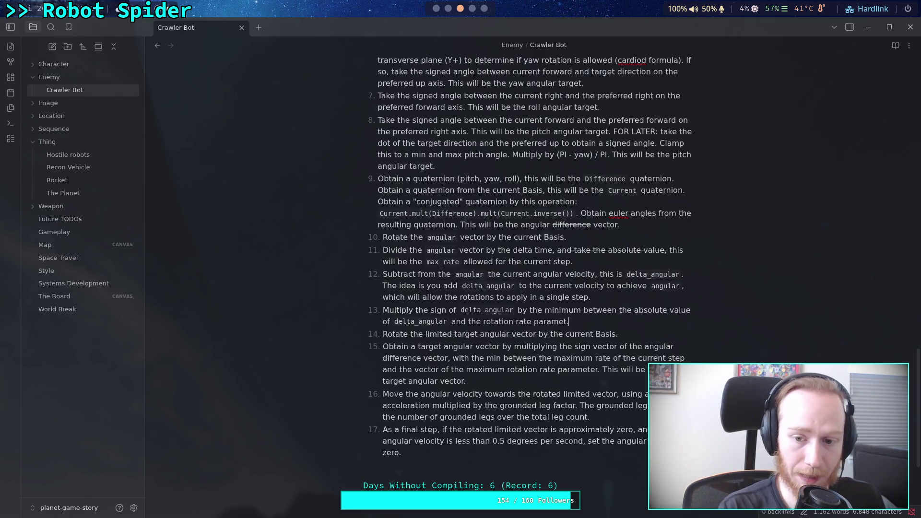
text(er)
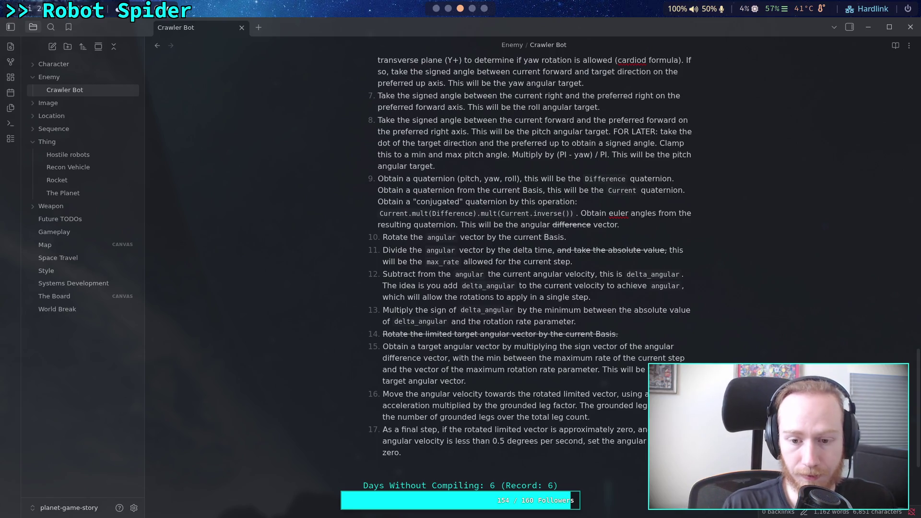
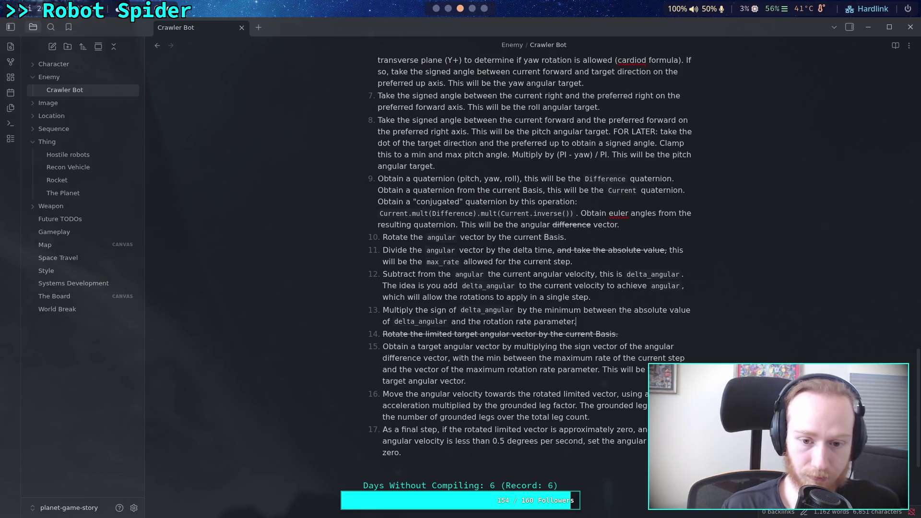
Finish item 13 as 'This will be the limited angular acceleration.' and select step 15
text(This will be the limited )
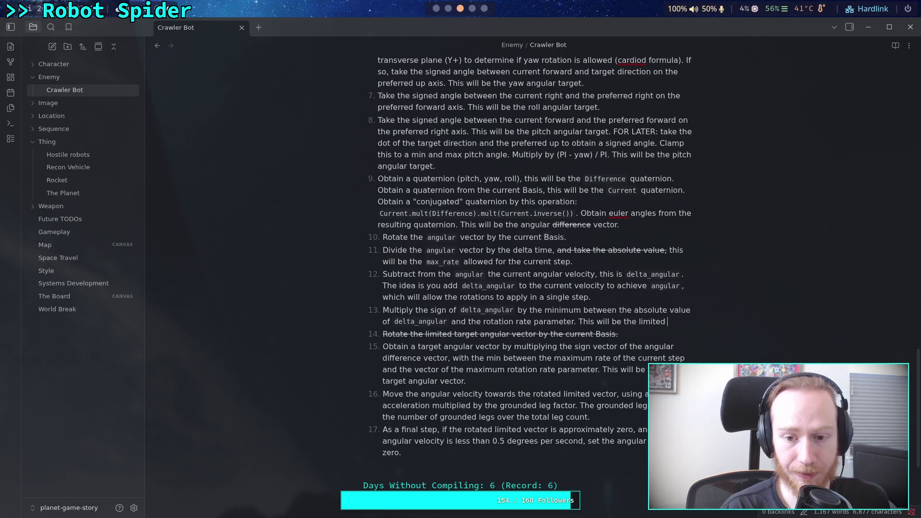
text(angular)
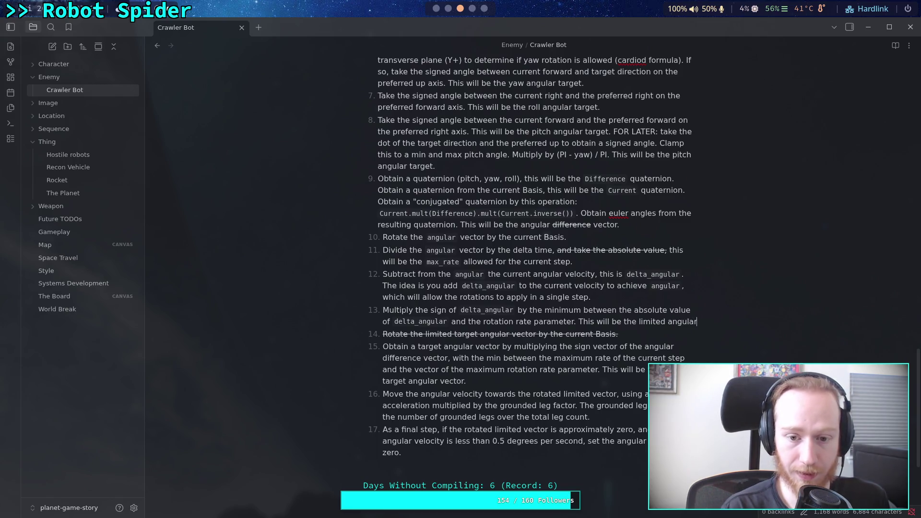
key(BackSpace)
key(BackSpace)
key(BackSpace)
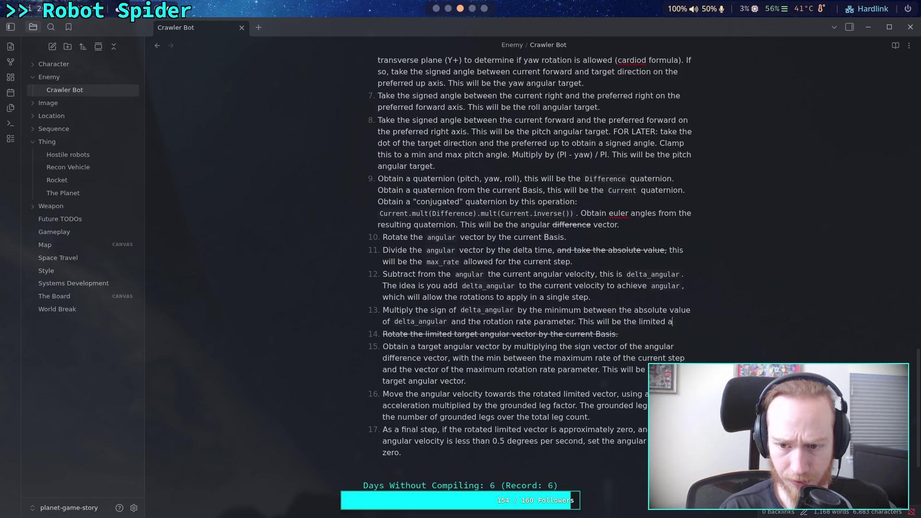
text(d angula)
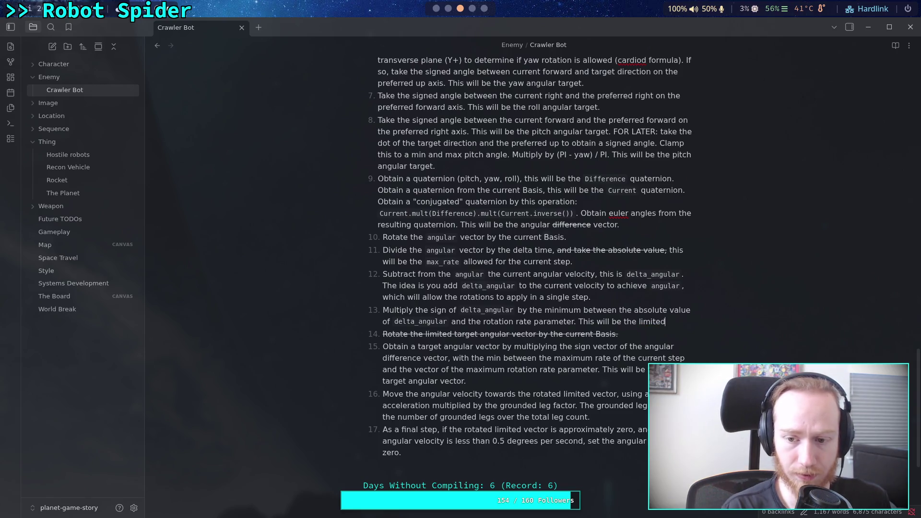
text(r )
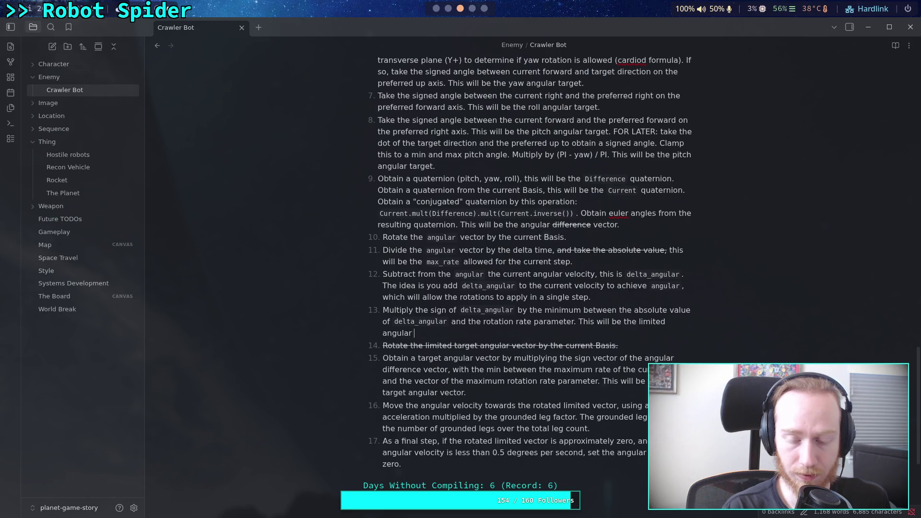
text(a)
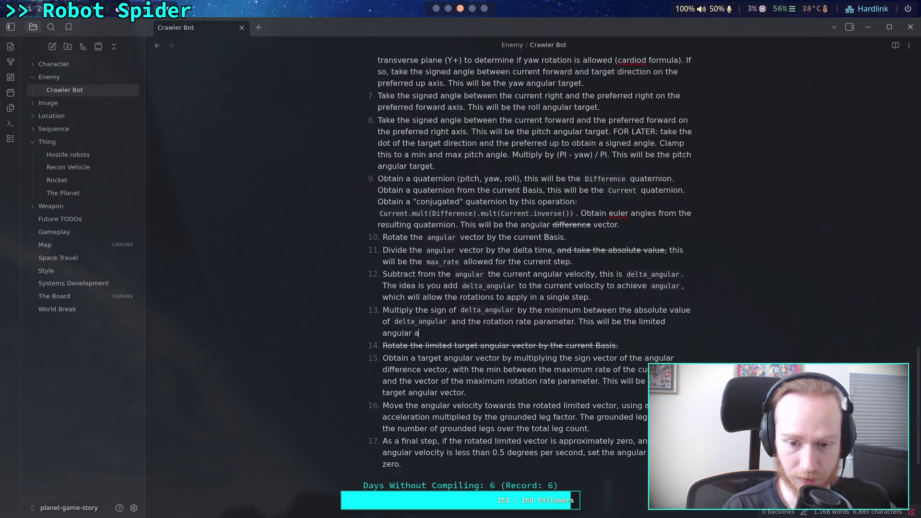
text(cceleration)
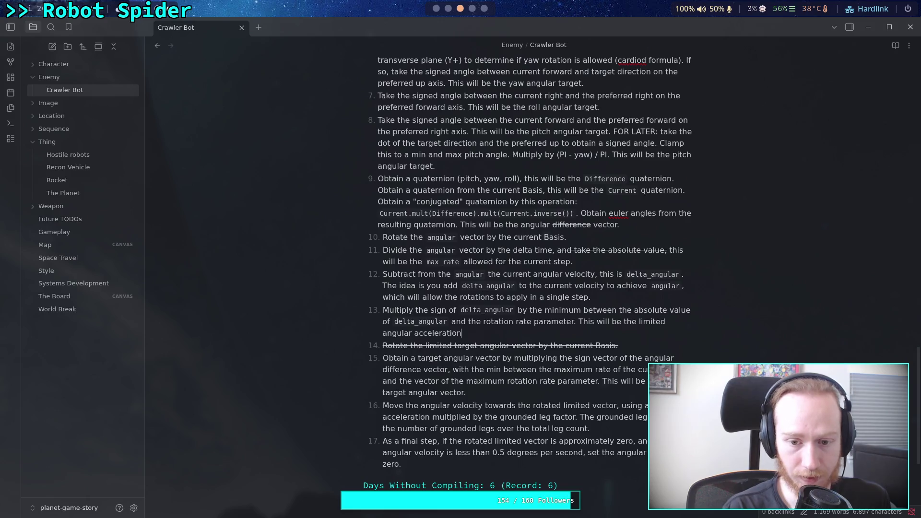
text(.)
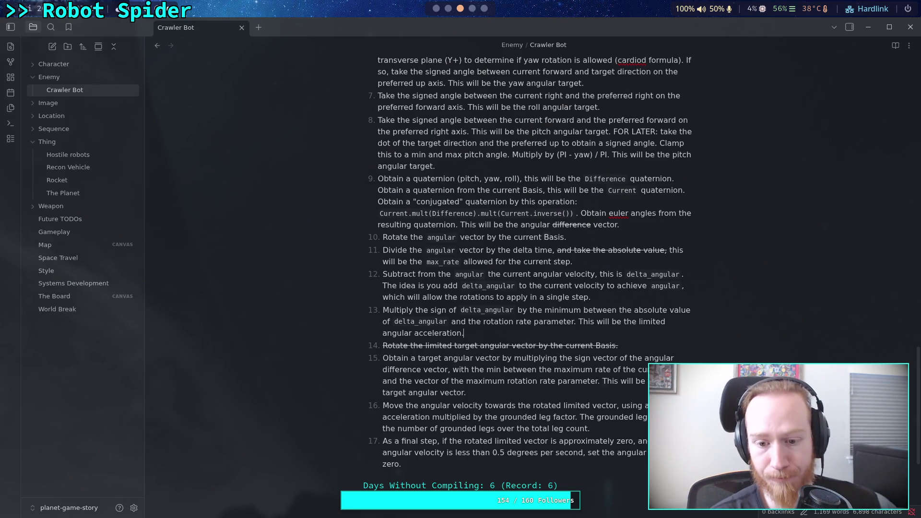
drag(467, 393, 383, 358)
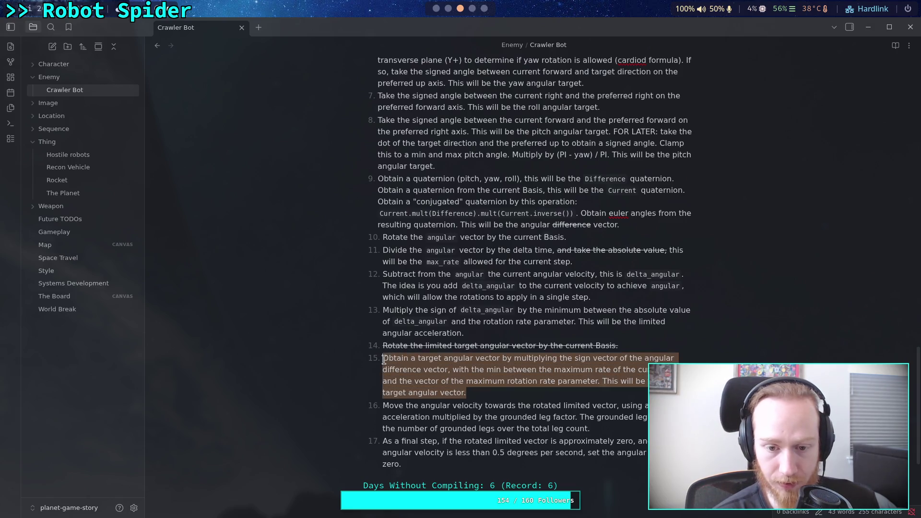
Strike through step 15 and select the opening words of step 16
right_click(397, 358)
mouse_move(517, 259)
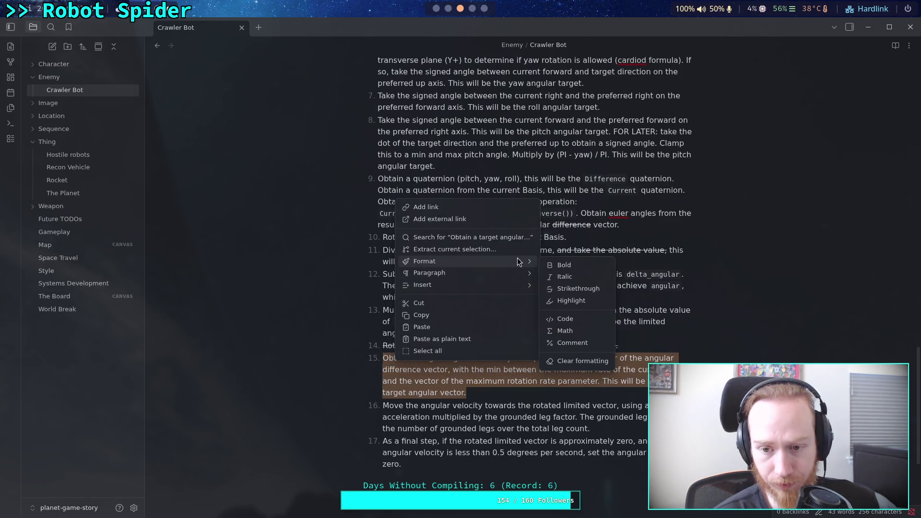
click(564, 288)
click(502, 378)
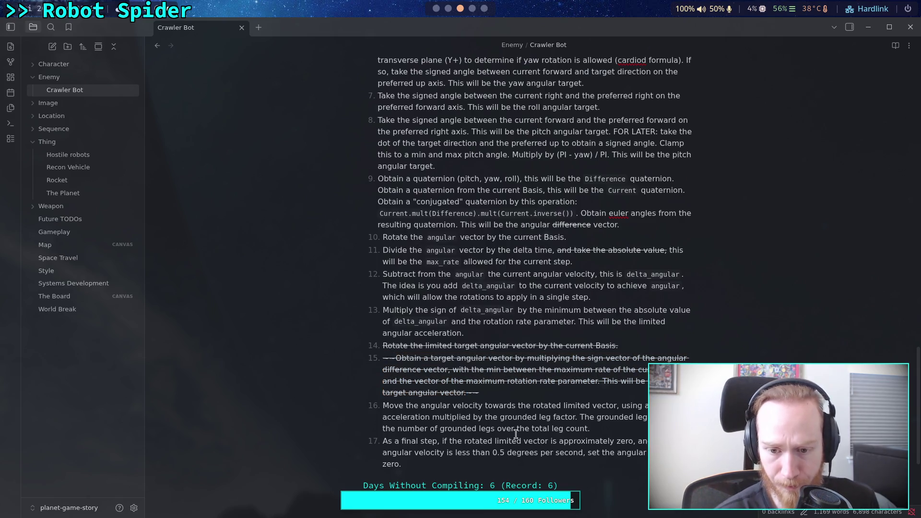
drag(591, 428, 382, 407)
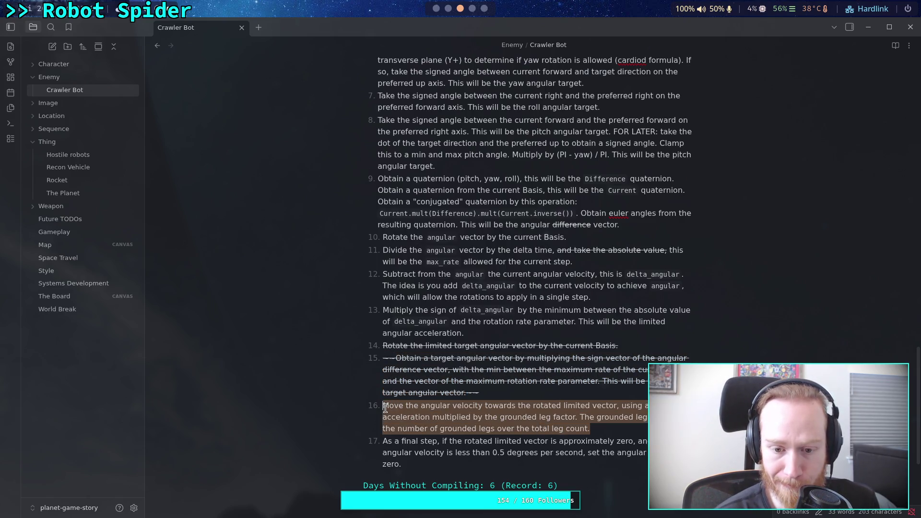
click(419, 409)
drag(383, 406, 617, 408)
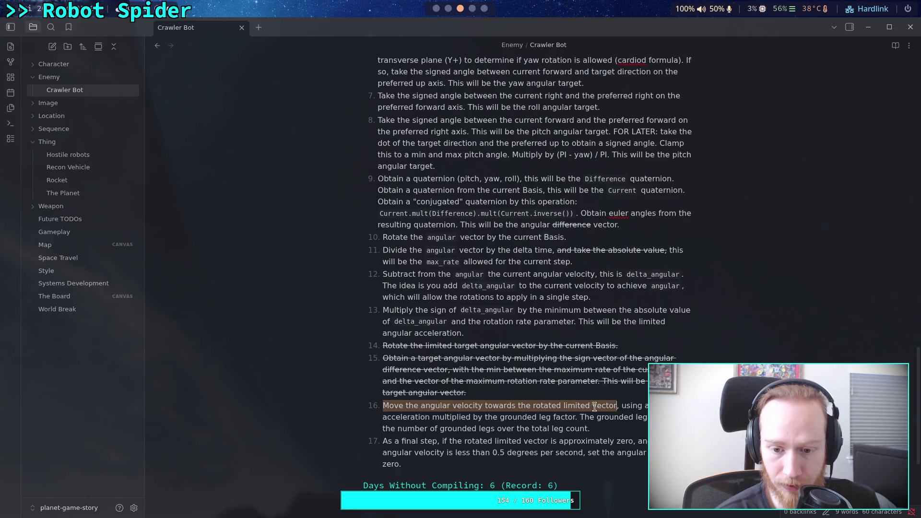
right_click(570, 406)
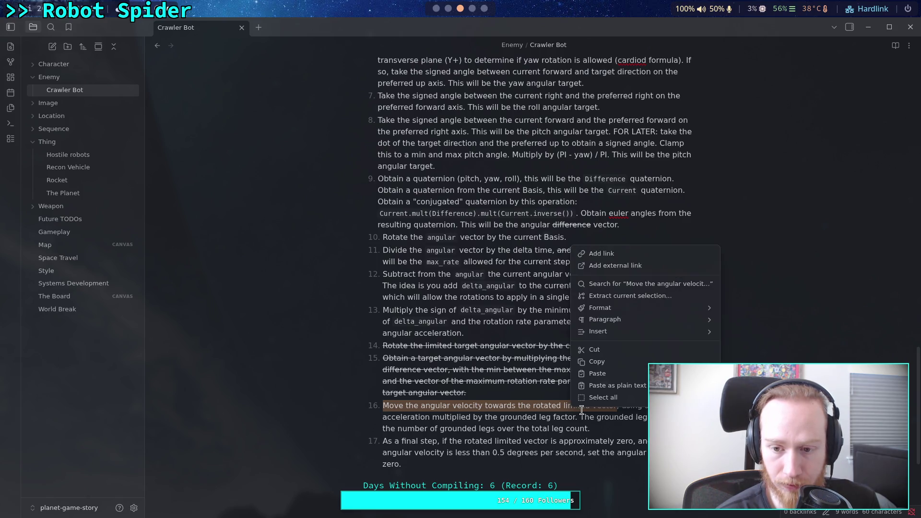
click(494, 420)
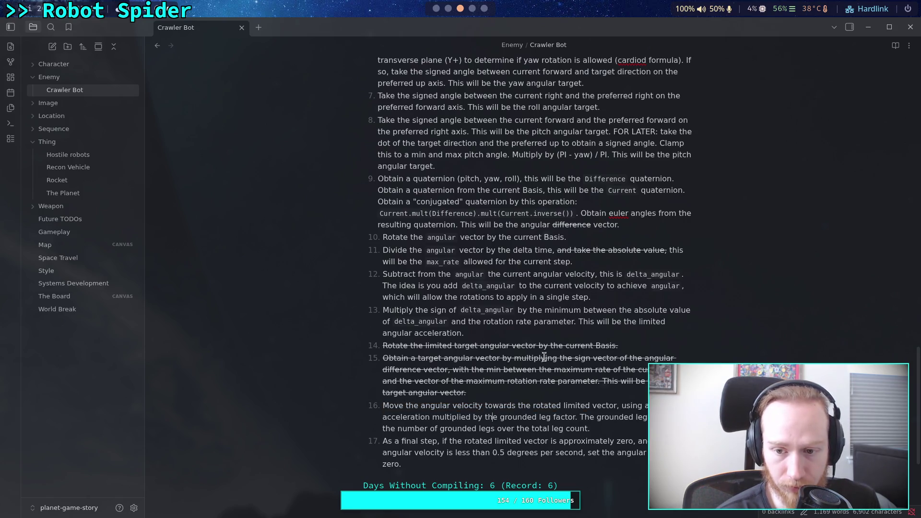
Add 'multiplied by the ground leg factor' to step 13
click(576, 322)
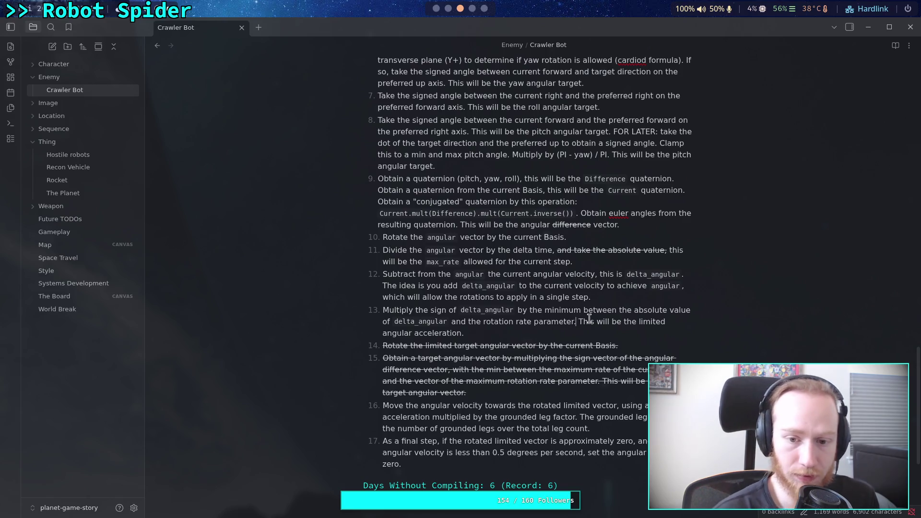
text(multiplie)
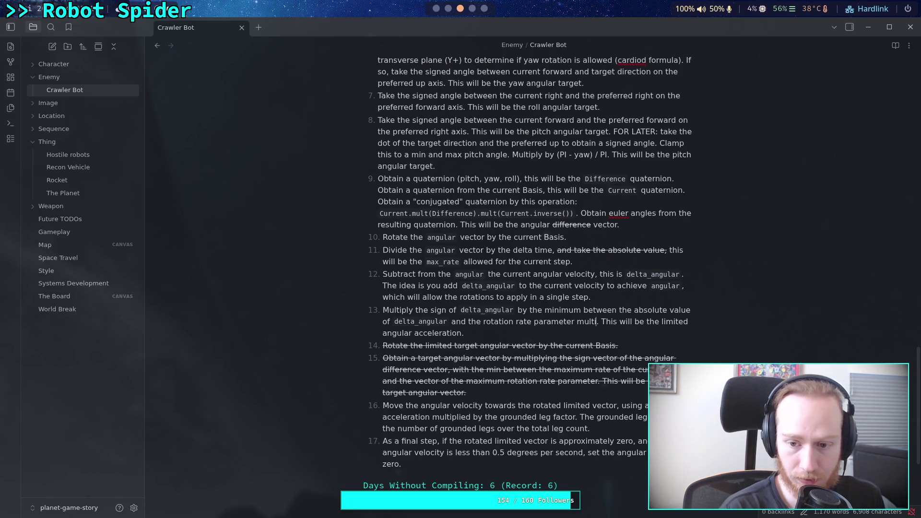
text(d by the ground)
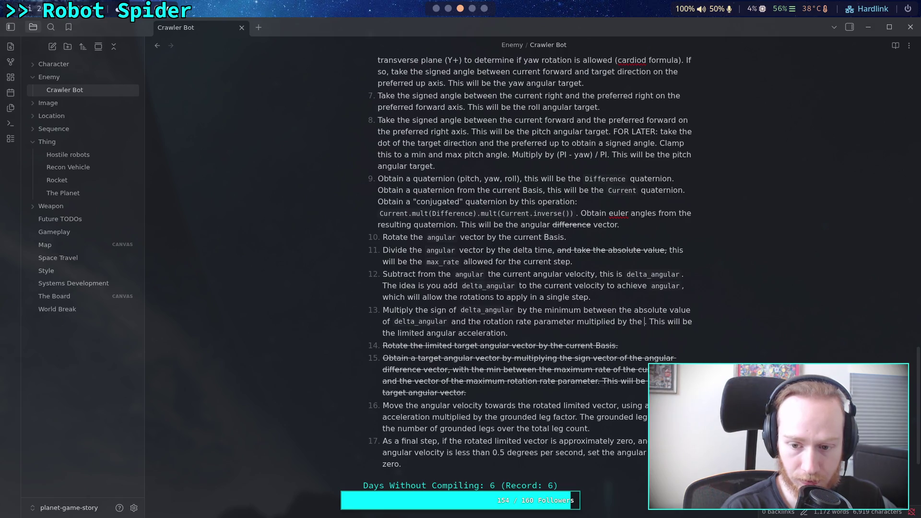
text( leg facte)
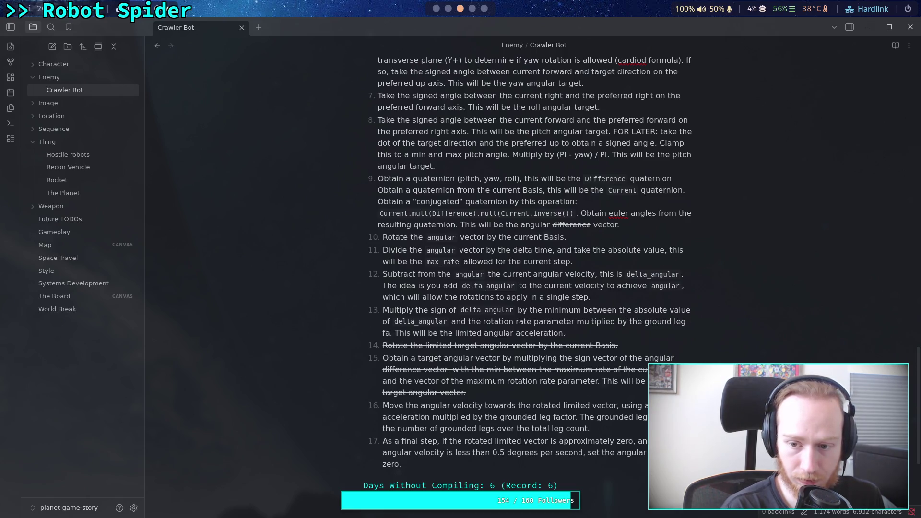
key(BackSpace)
text(or)
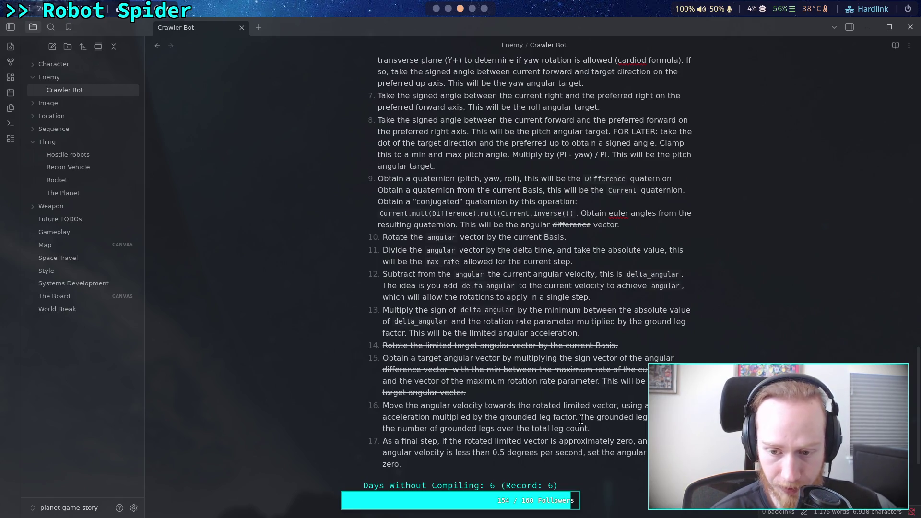
Cut the grounded leg factor sentence from step 16
drag(580, 417, 593, 427)
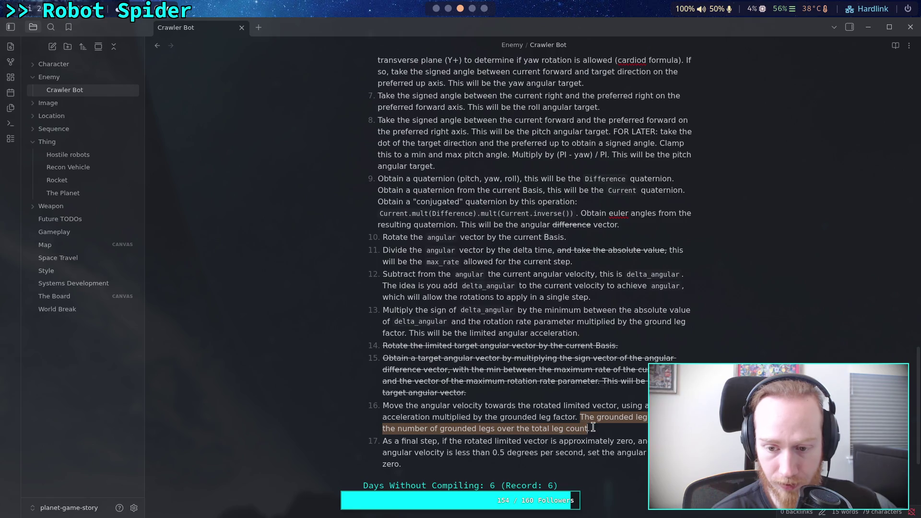
right_click(581, 417)
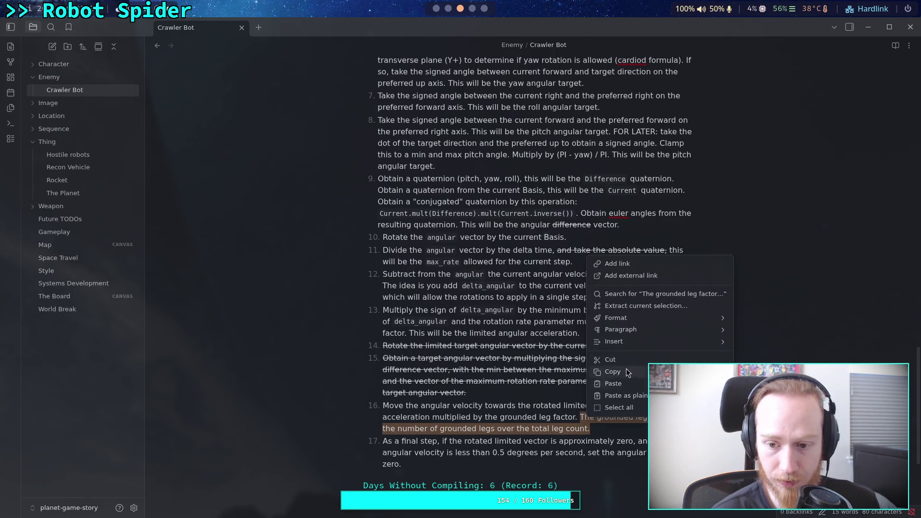
click(606, 360)
Paste the grounded leg factor sentence as a new step 2 after step 1
scroll(605, 376, up, 6)
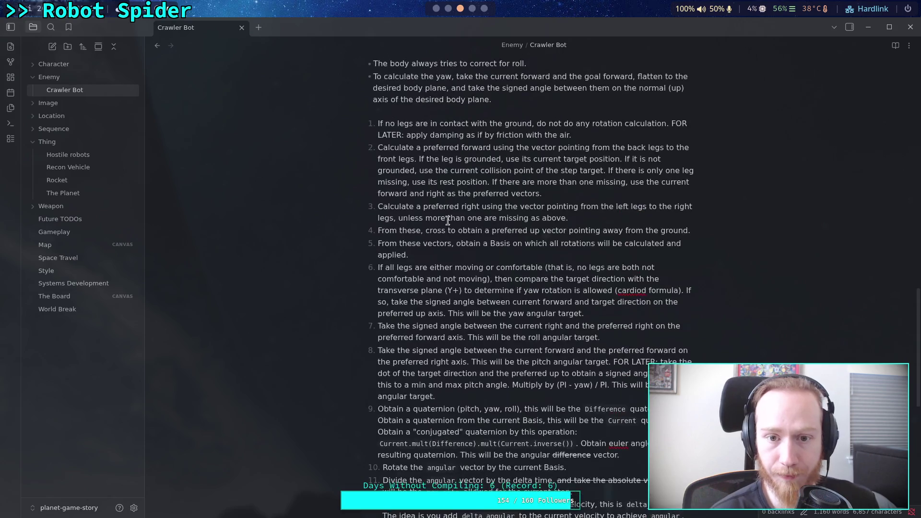
click(633, 190)
key(Return)
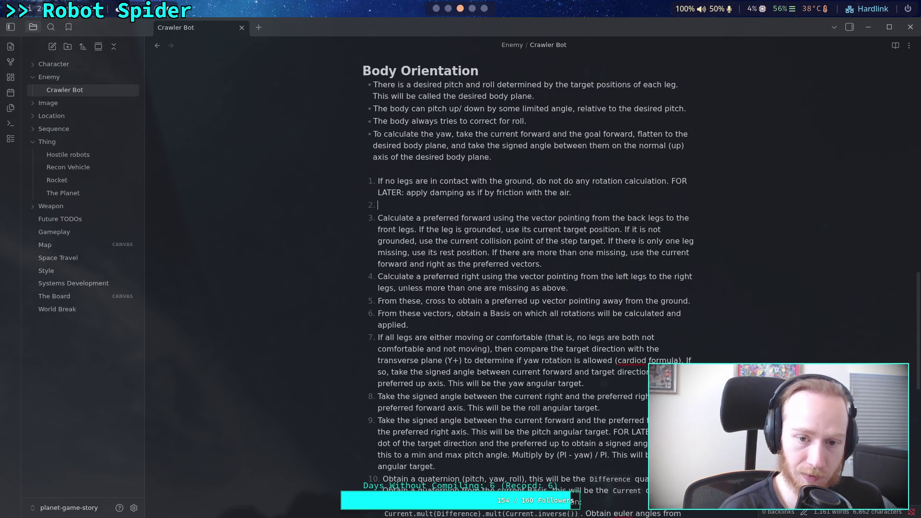
text(The grounded leg factor is the number of grounded legs over the total leg count.)
Reword step 2 to read 'Calculate a grounded leg factor as…'
click(378, 206)
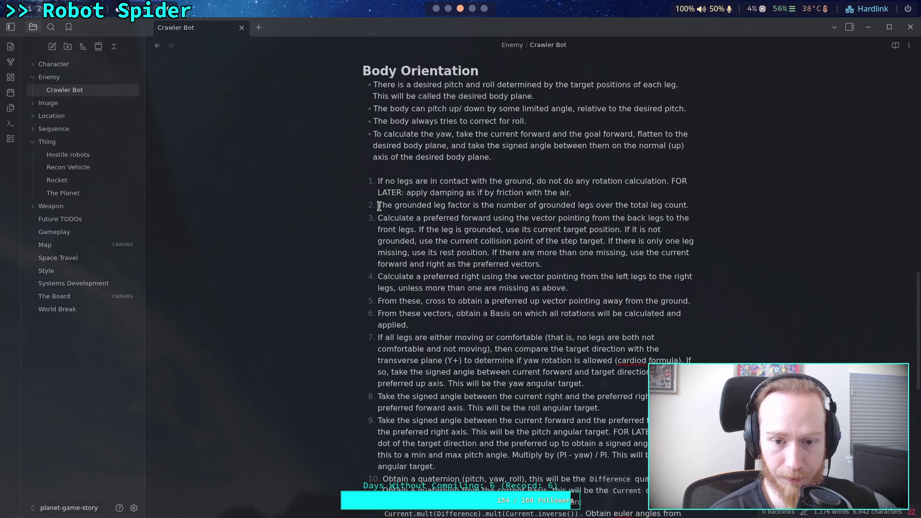
text(Calculate)
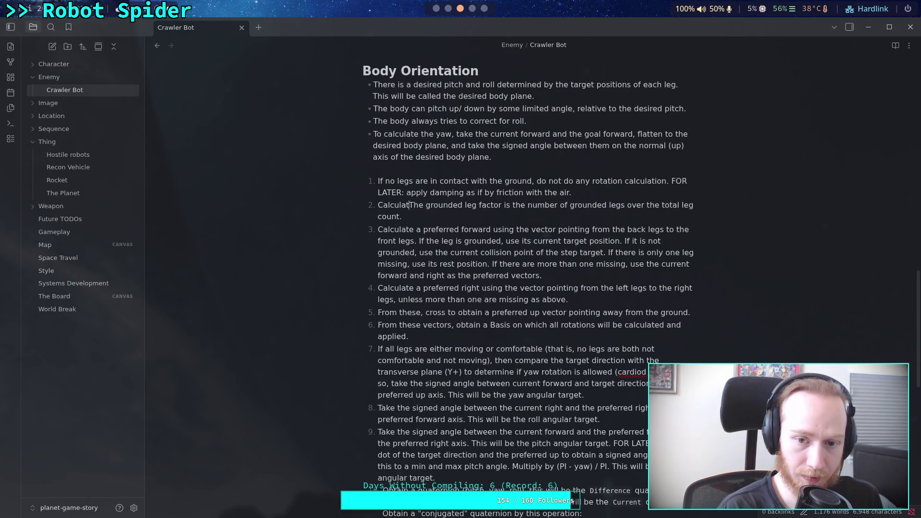
key(Delete)
key(Delete)
key(Delete)
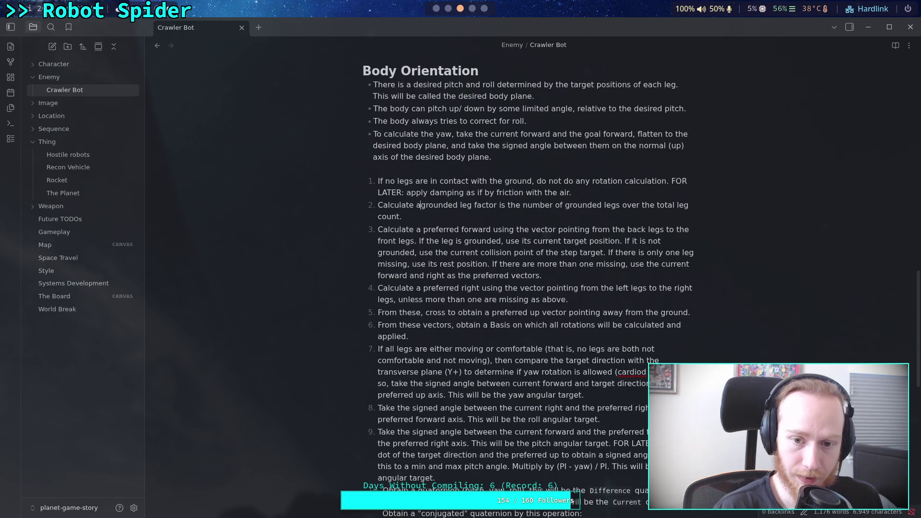
text(a)
click(505, 205)
key(BackSpace)
text(a)
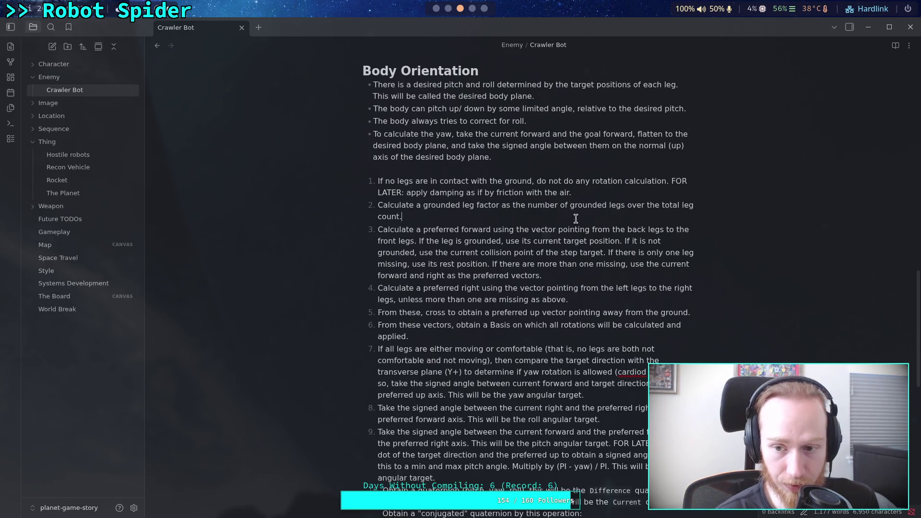
scroll(559, 253, down, 8)
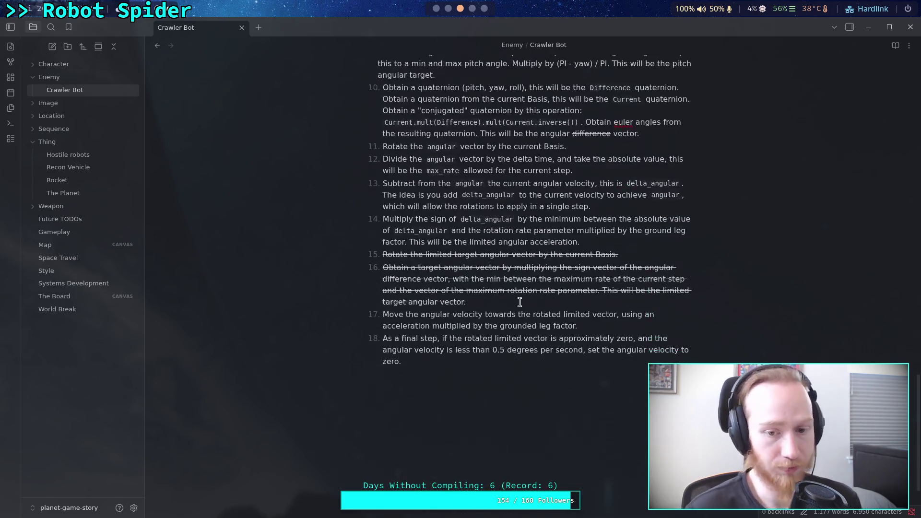
Reword step 17 to use 'the limited r acceleration' and delete its trailing clause
scroll(500, 328, up, 1)
click(582, 380)
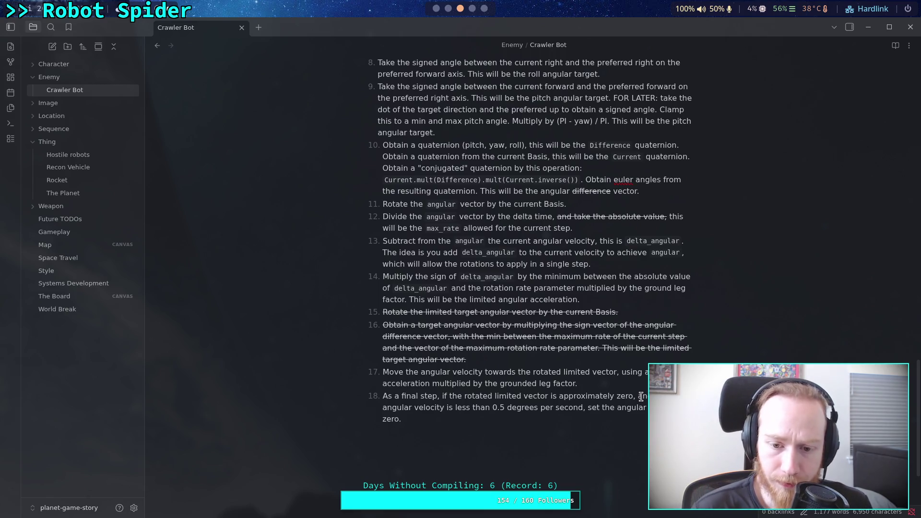
drag(383, 371, 402, 370)
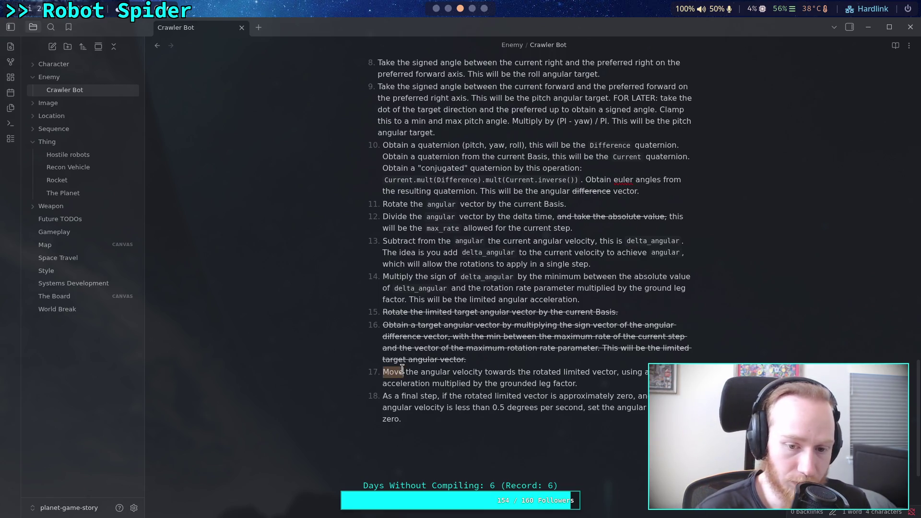
right_click(391, 372)
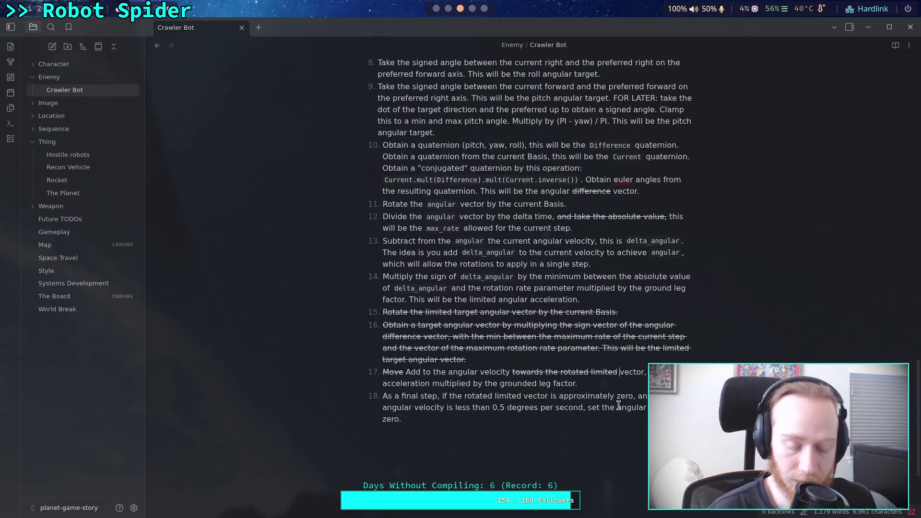
text(the limited )
text(r acceleration)
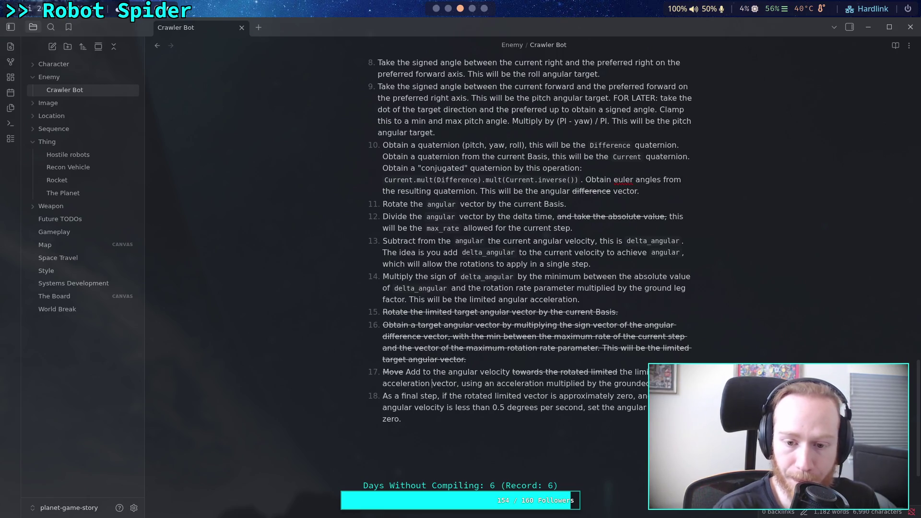
drag(457, 384, 662, 383)
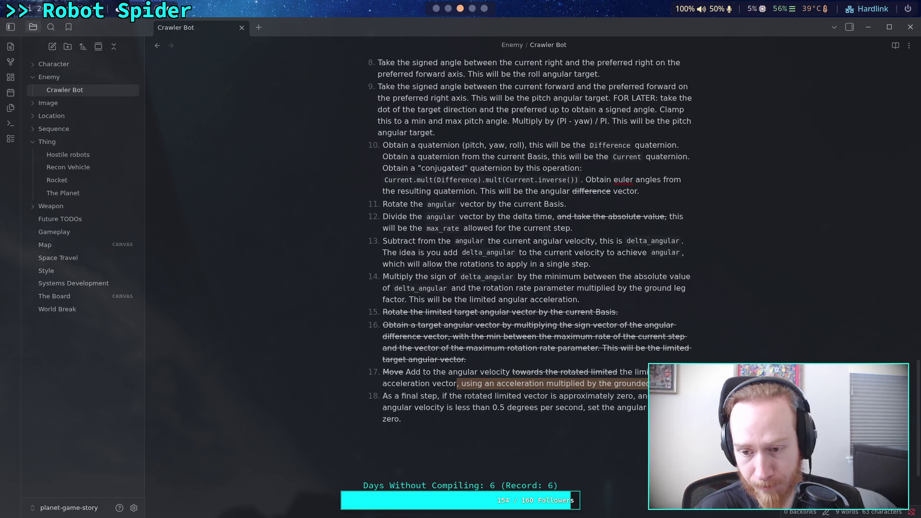
key(BackSpace)
click(626, 407)
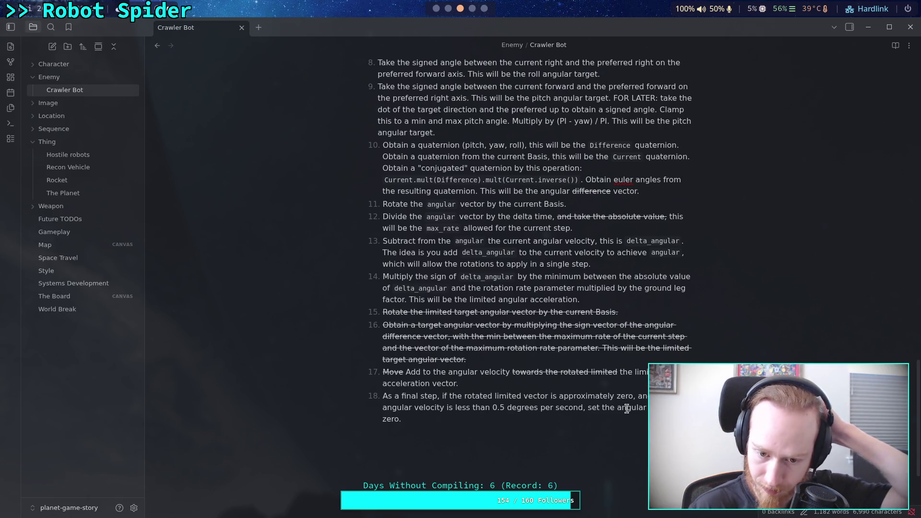
click(598, 384)
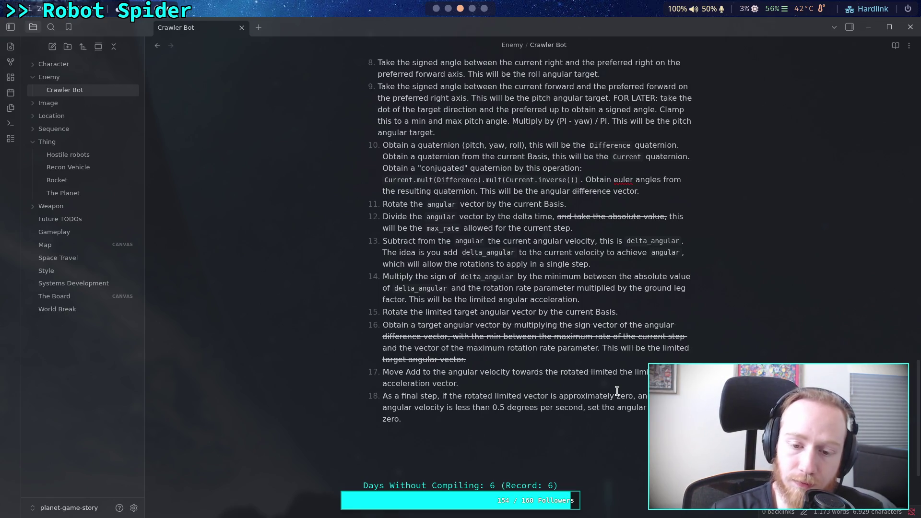
Strike through the word 'rotated' in step 18
double_click(466, 398)
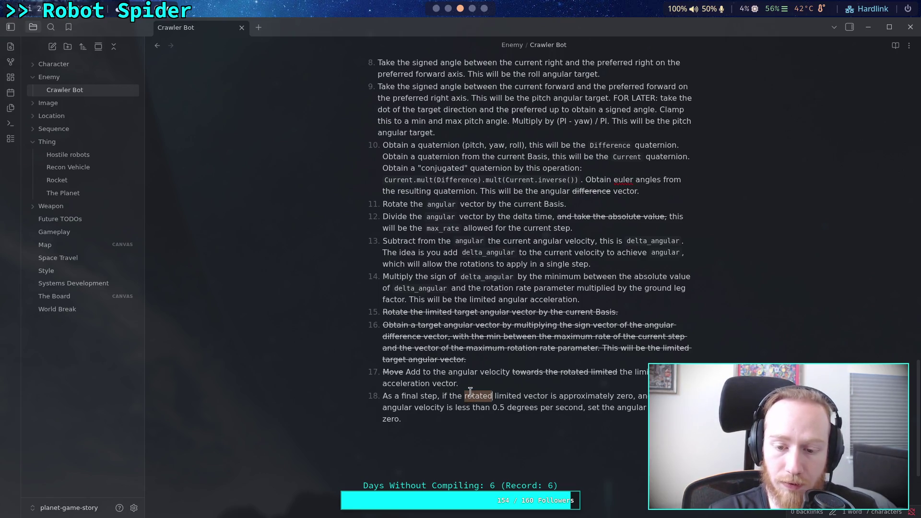
right_click(477, 395)
mouse_move(567, 298)
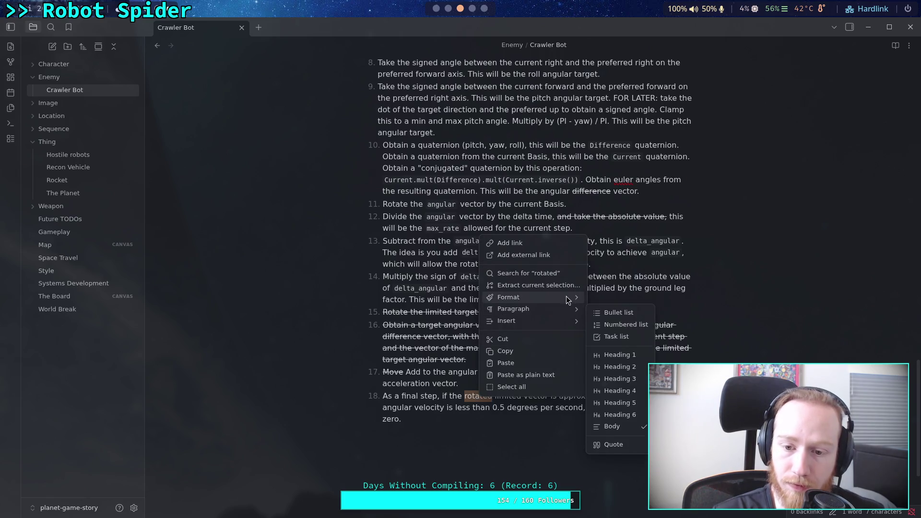
click(611, 331)
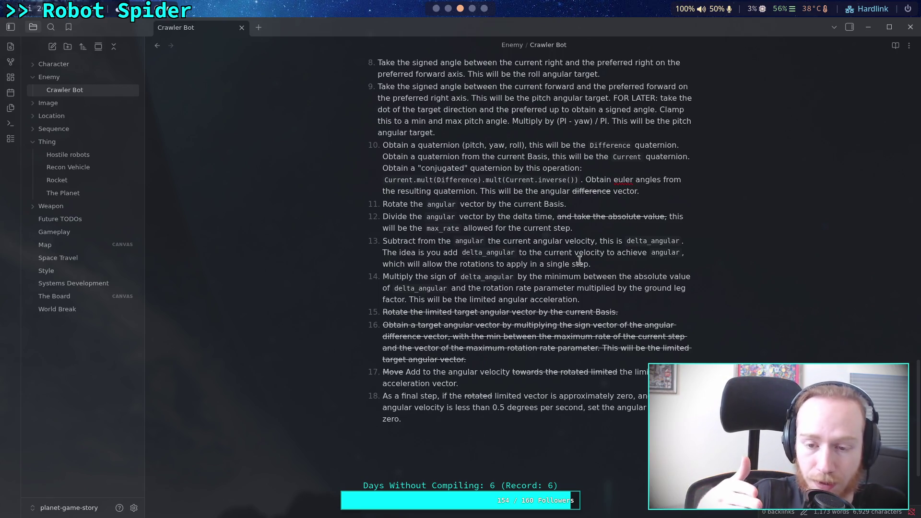
click(595, 297)
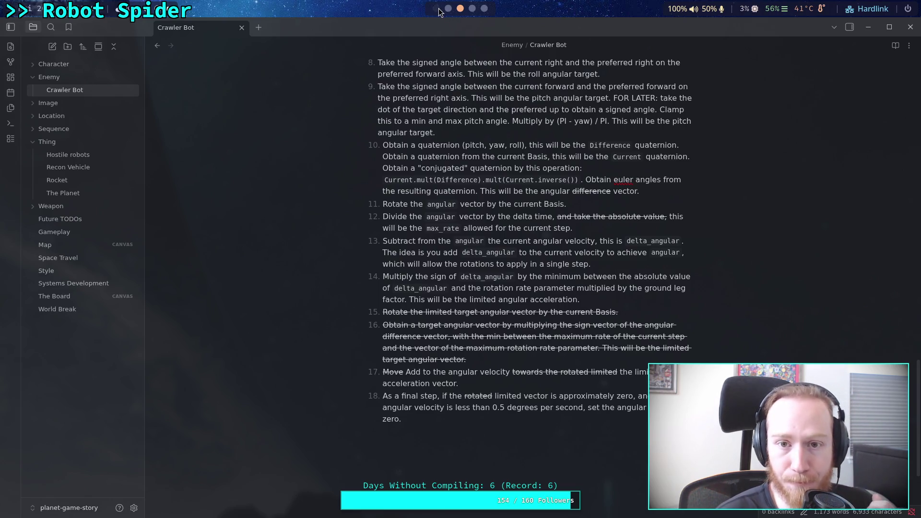
Comment out the max_angular and limited_angular lines and their print statements
click(439, 9)
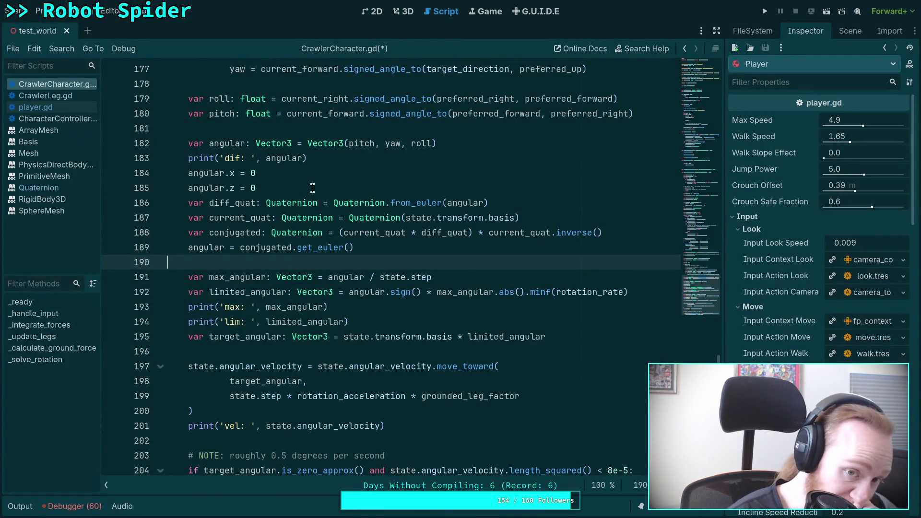
scroll(303, 192, up, 1)
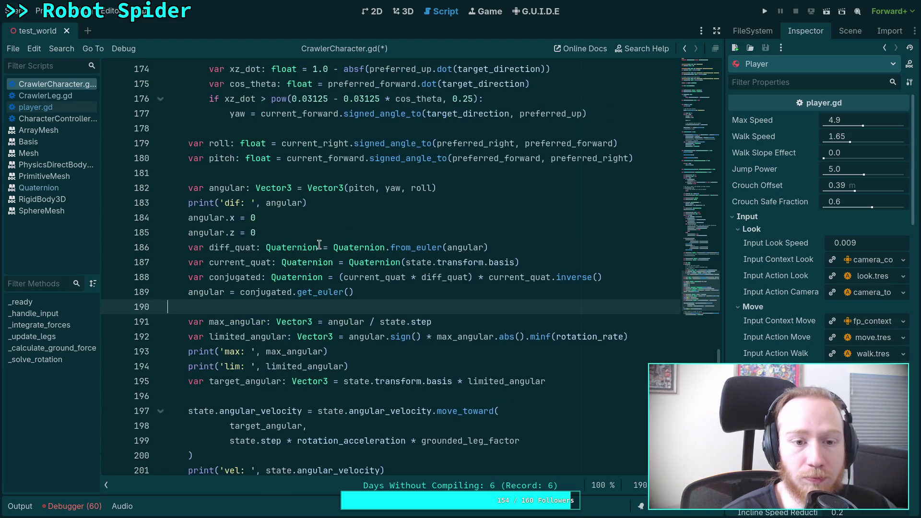
click(248, 246)
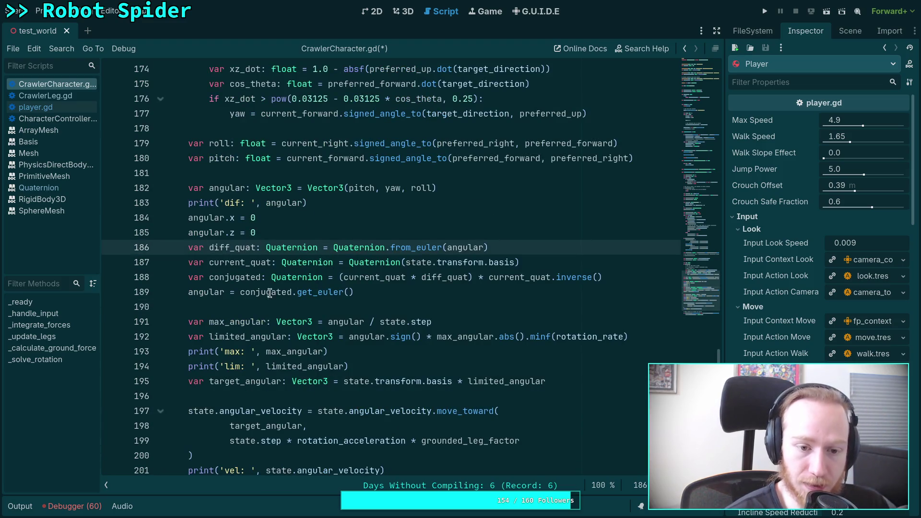
click(226, 292)
double_click(207, 292)
scroll(284, 255, down, 2)
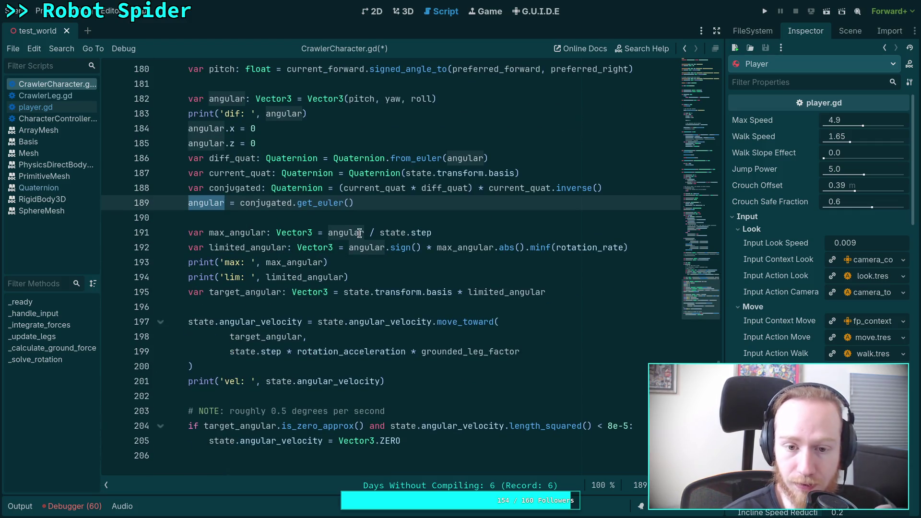
click(190, 234)
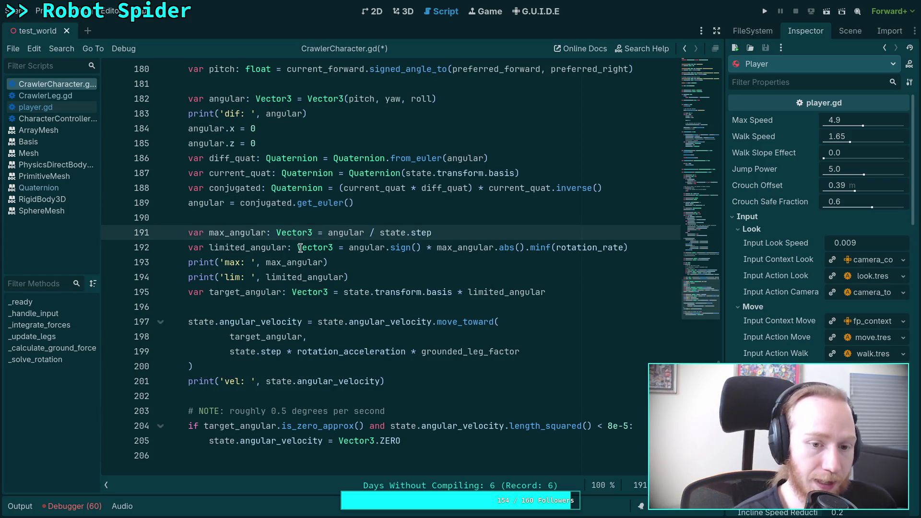
text(#)
click(187, 262)
text(#)
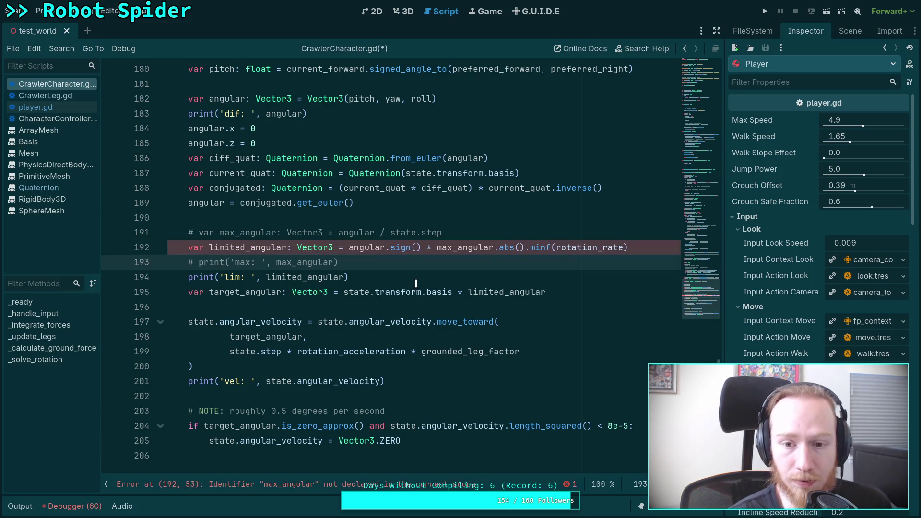
click(188, 247)
text(#)
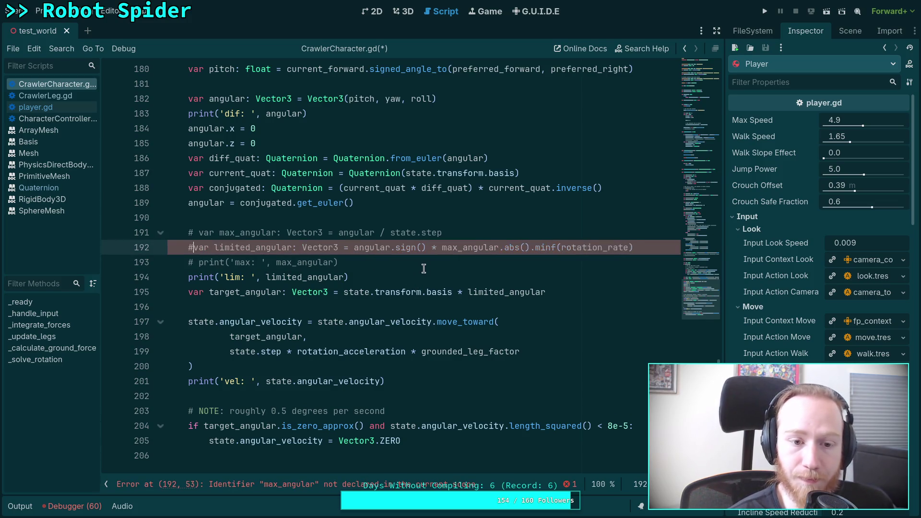
click(655, 249)
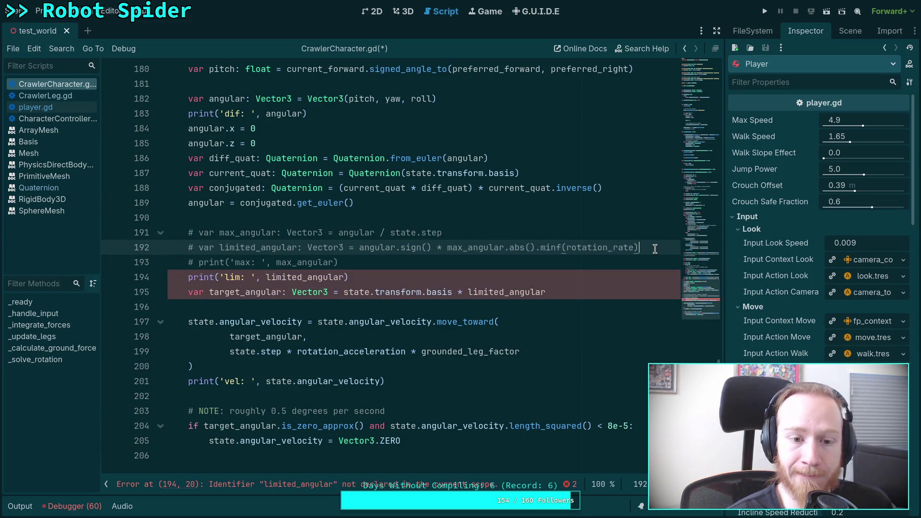
click(187, 277)
text(#)
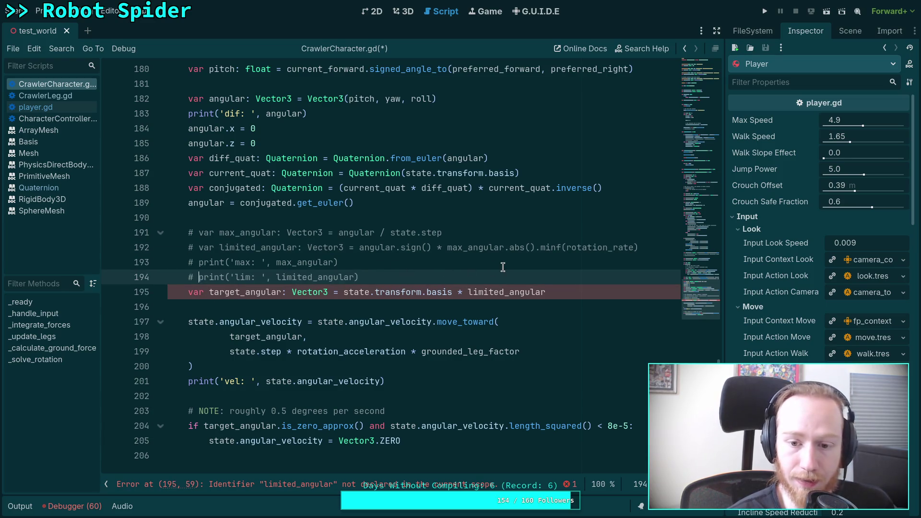
Duplicate and comment out the target_angular line, then start 'var delta_angular: Vector3 ='
click(187, 292)
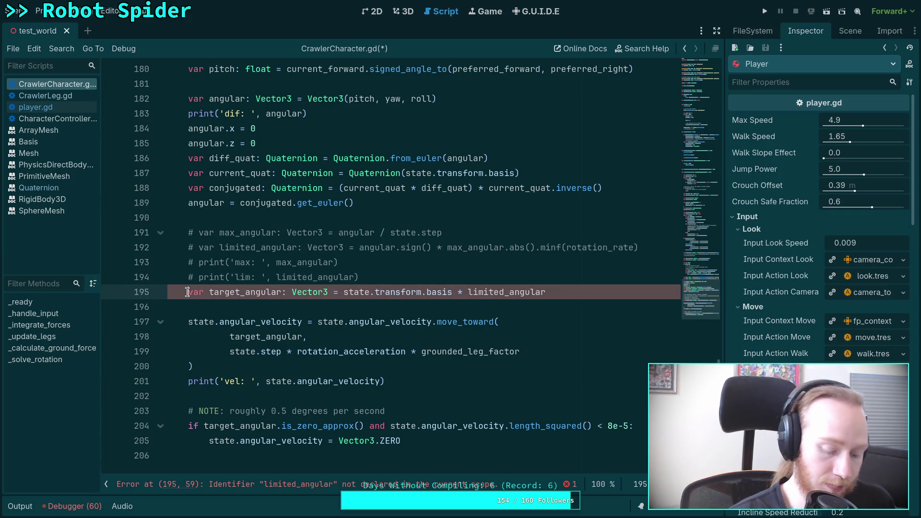
key(ctrl+shift+d)
text(#)
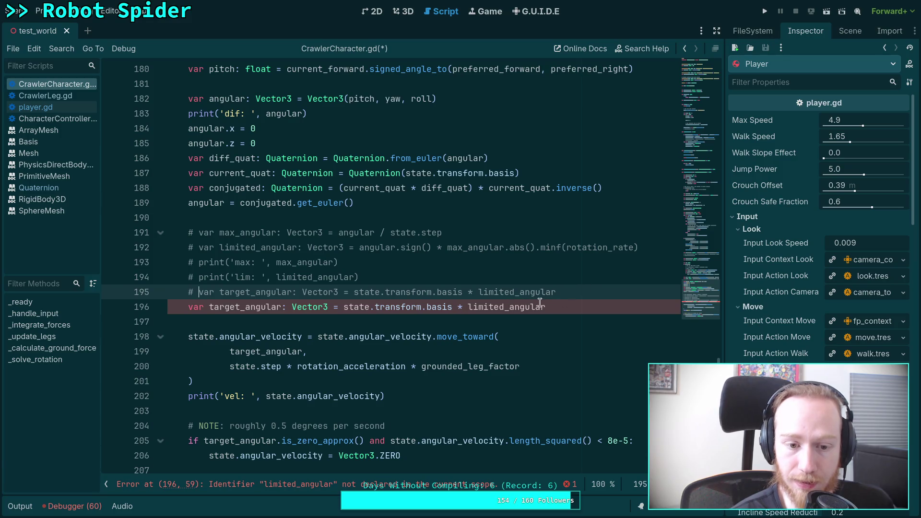
click(601, 298)
key(Return)
text(var delta_ang)
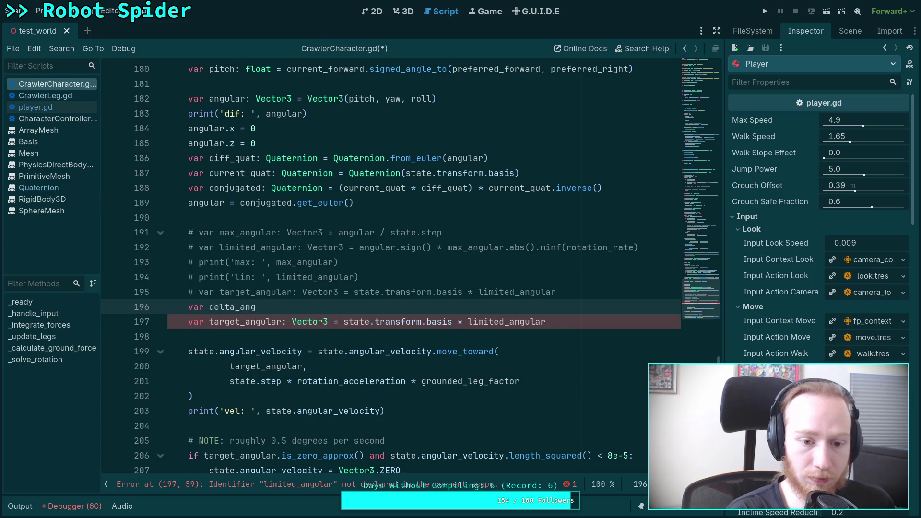
text(ular: Vector3 )
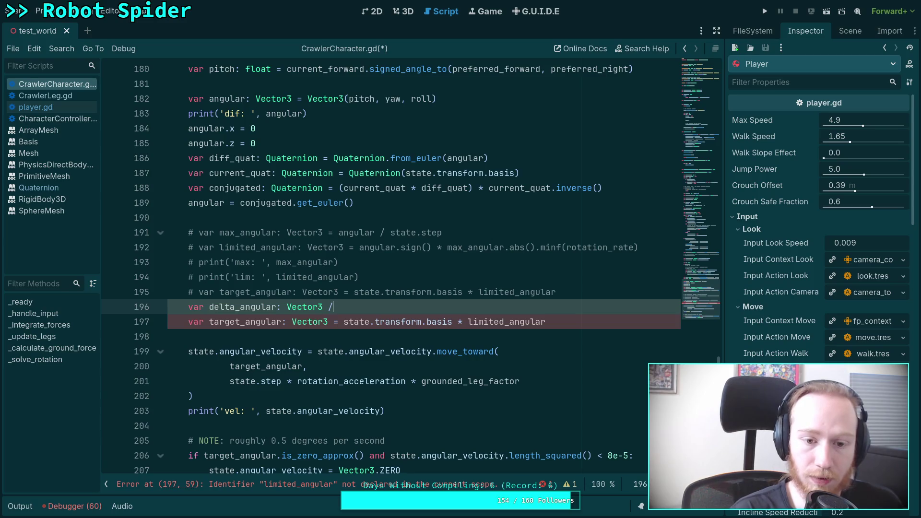
text(=)
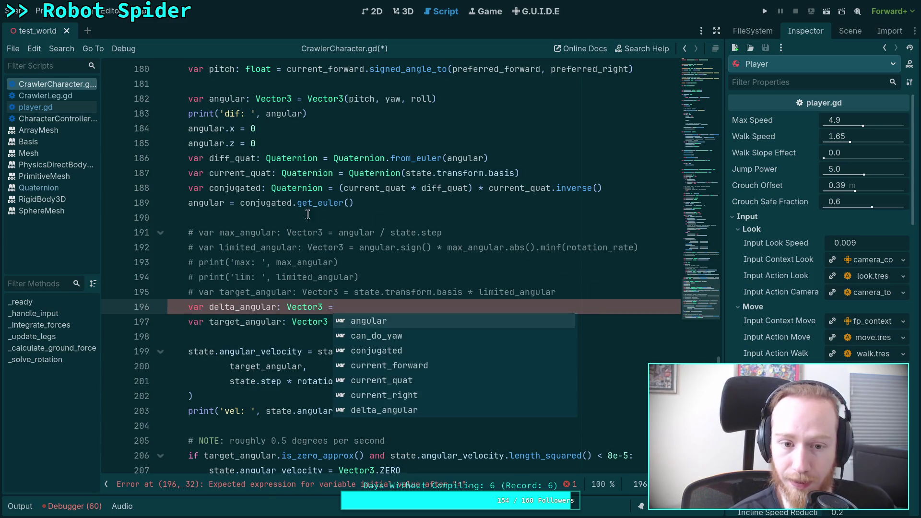
Glance at the Python REPL, then bring up the Crawler Bot notes
key(super+4)
key(super+2)
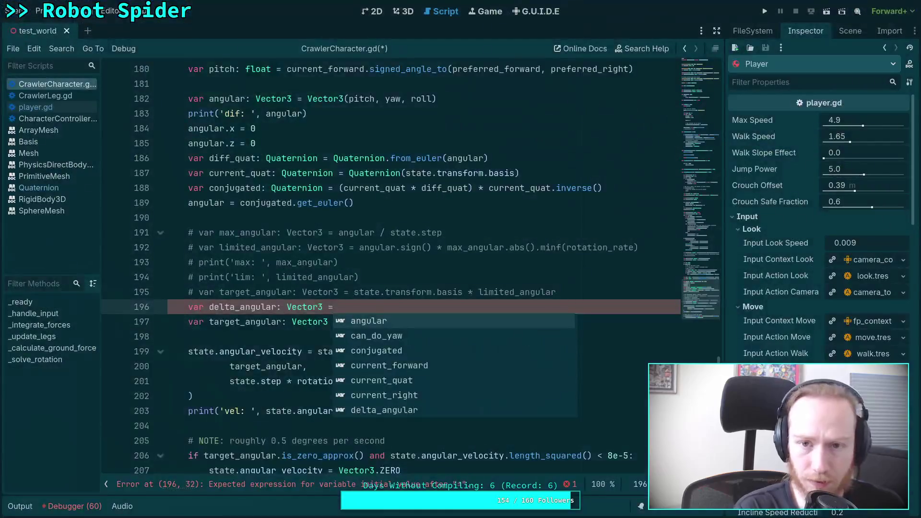
key(super+3)
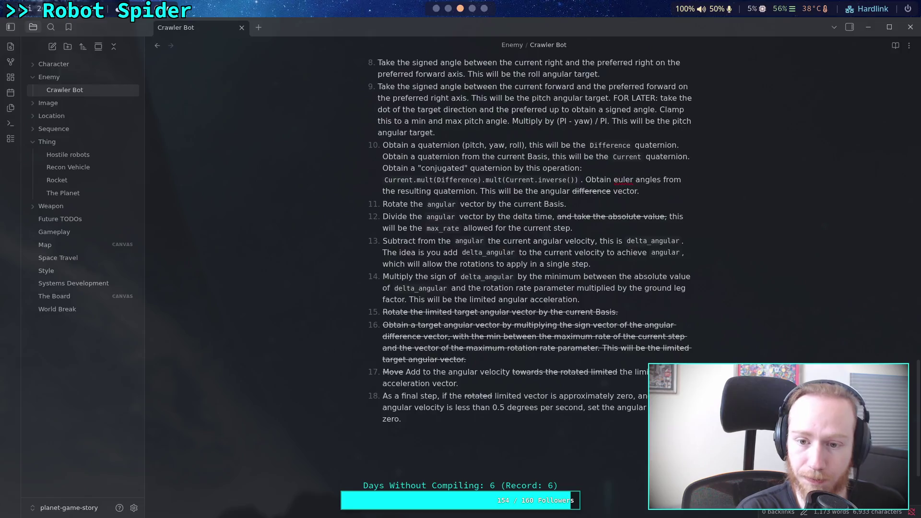
Replace the unfinished delta_angular line with 'angular = state.transform.basis * angular', then view the notes
key(super+2)
drag(365, 307, 197, 307)
text(an)
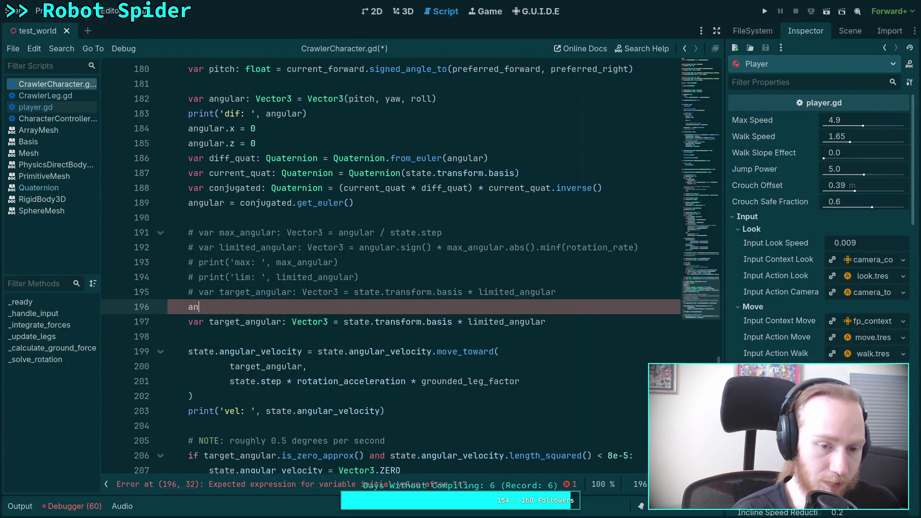
text(gular = )
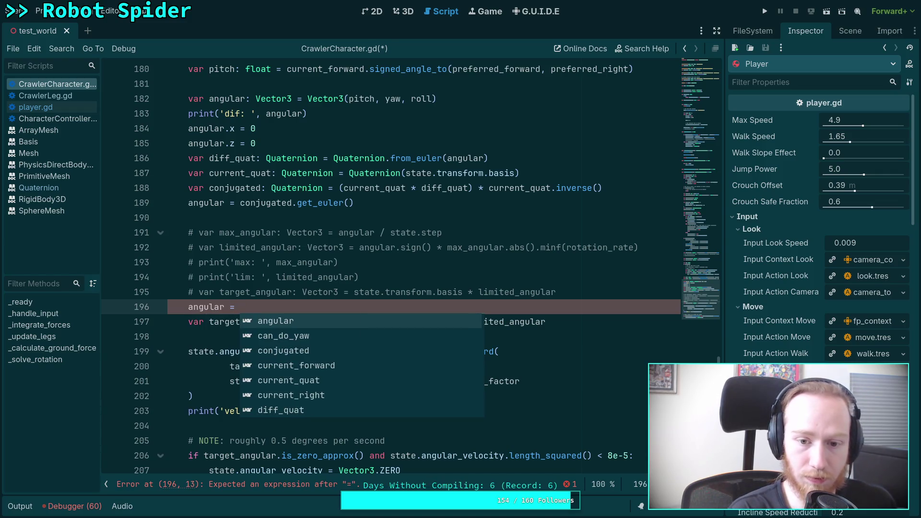
text(state.transform)
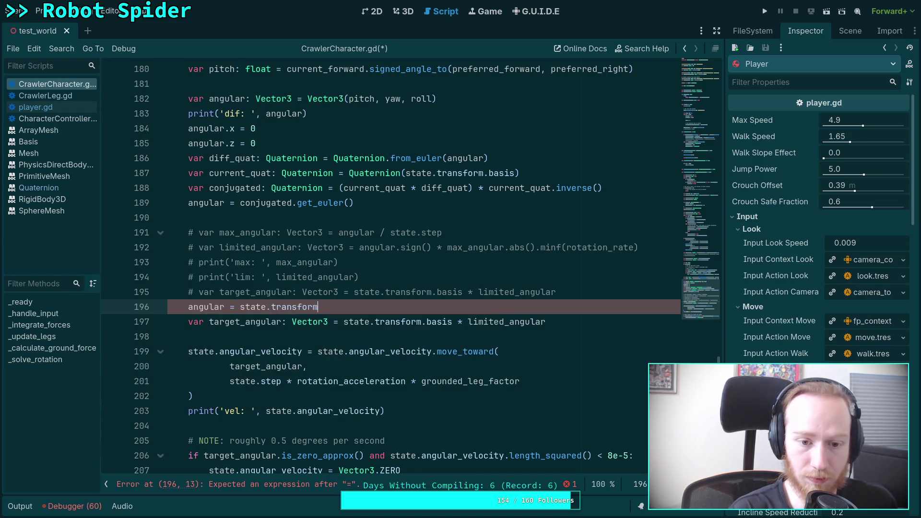
text(.basis * )
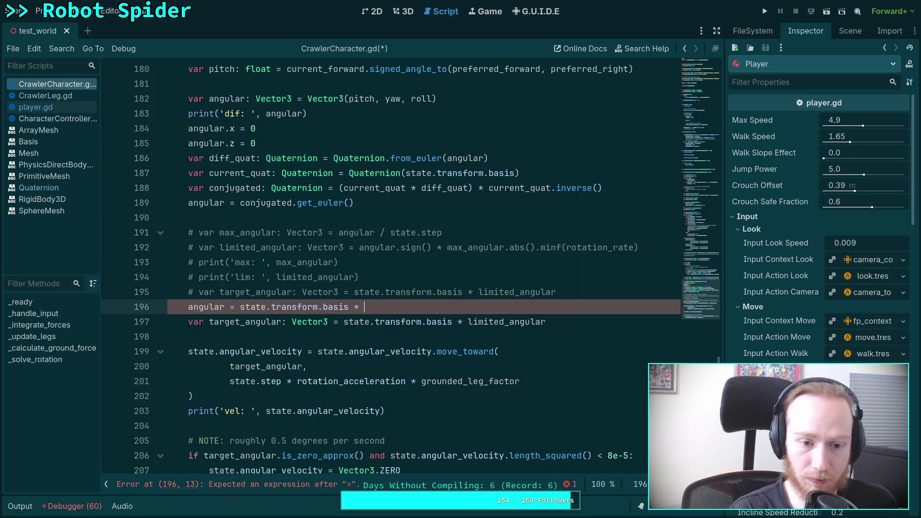
text(angular)
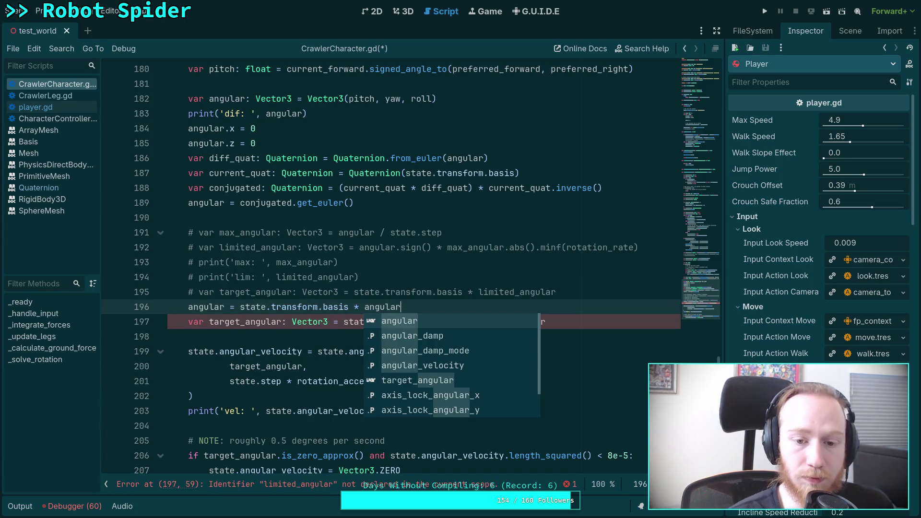
key(Return)
key(Return)
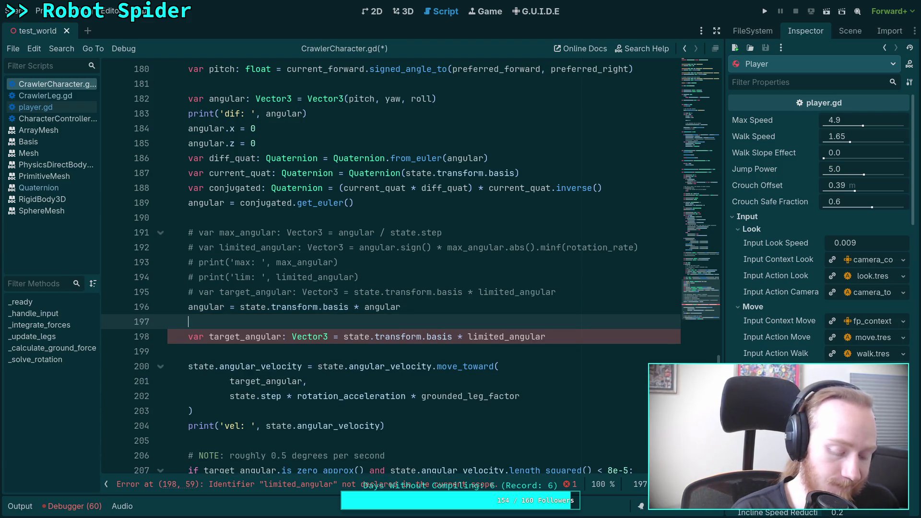
key(alt+Tab)
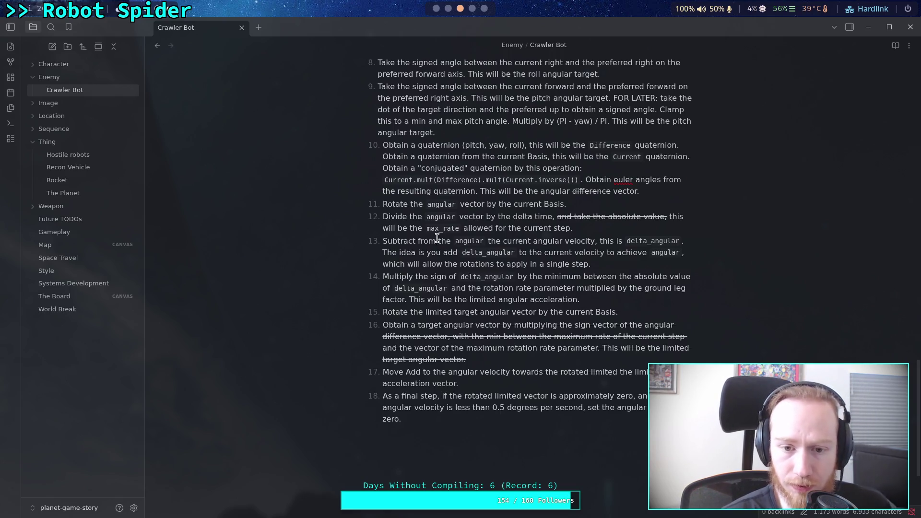
Prefix step 12 with a bold 'NO?' and reread steps 13–14
click(385, 219)
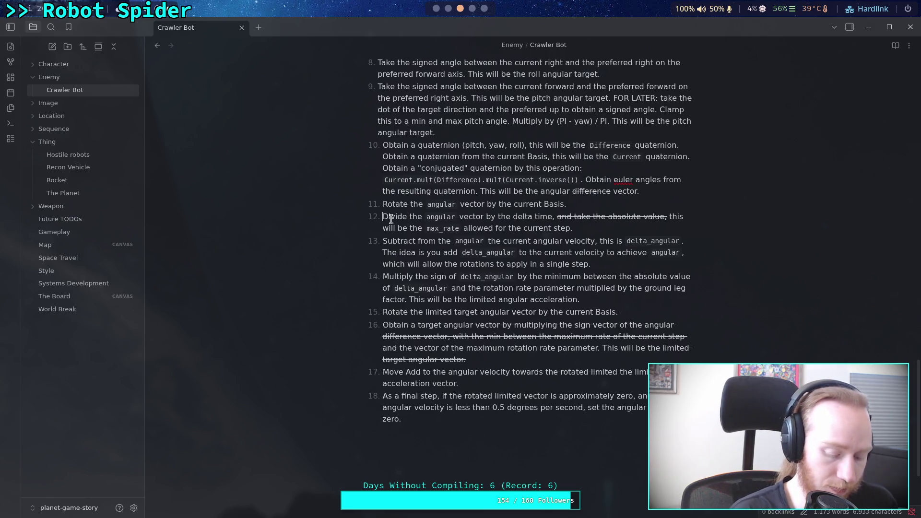
text(NOL)
key(BackSpace)
text(?:)
key(BackSpace)
key(BackSpace)
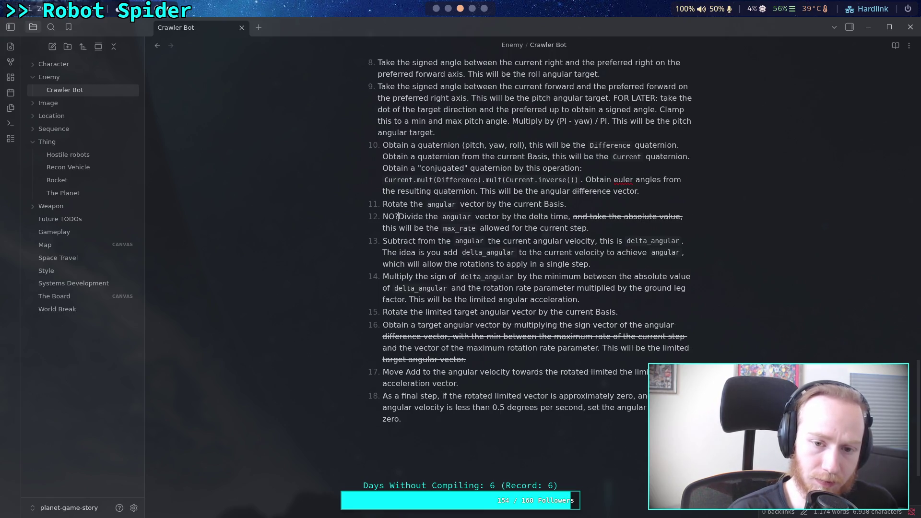
key(Left)
key(shift+Left)
key(shift+Left)
key(shift+Left)
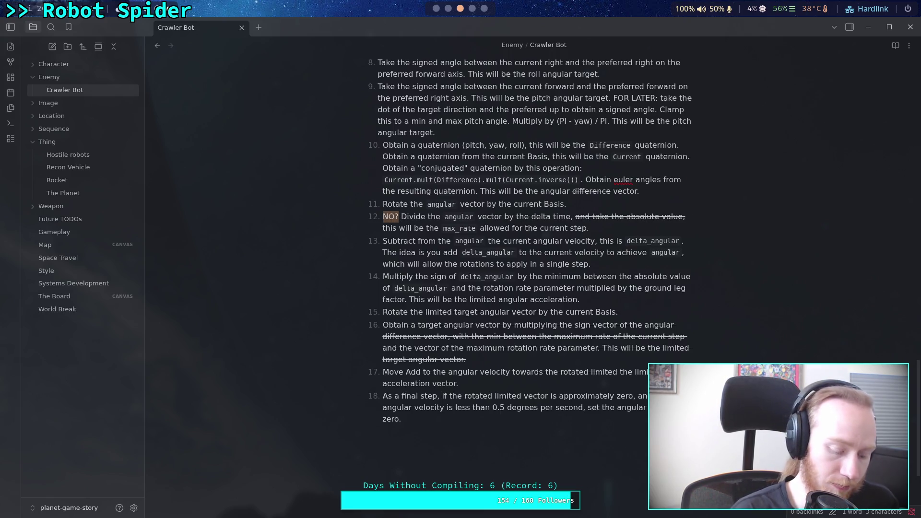
key(ctrl+b)
click(408, 290)
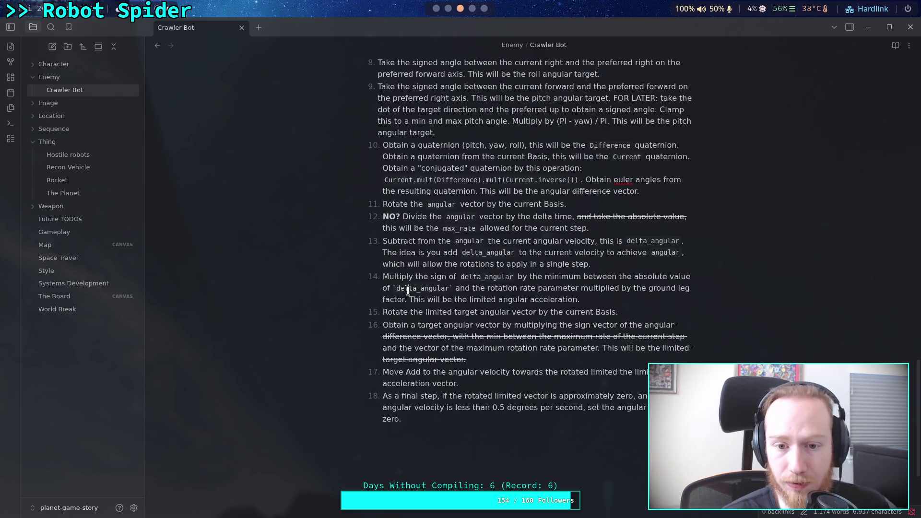
click(422, 264)
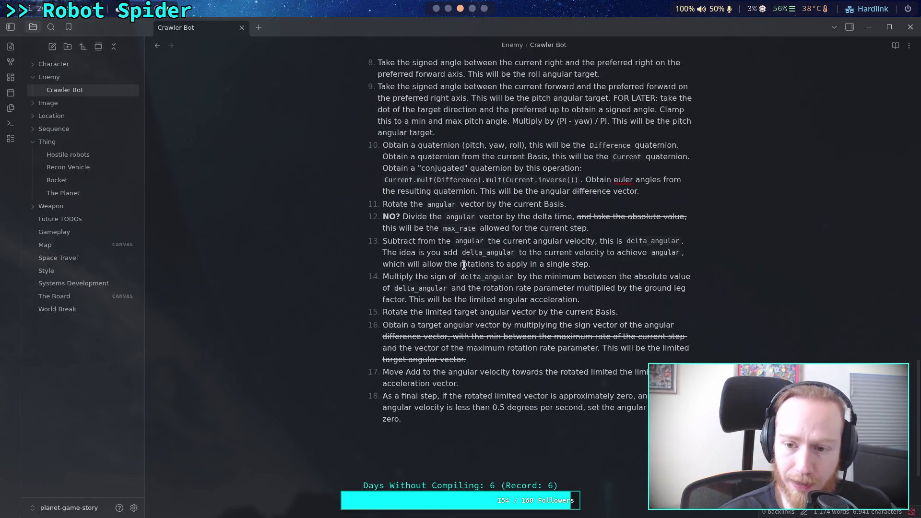
Begin line 197 in the script as 'var delta_angular: Vector3= angular - state.ang'
key(alt+Tab)
text(val)
key(BackSpace)
text(r delta:)
key(BackSpace)
text(_ang)
text(ular: Vector3)
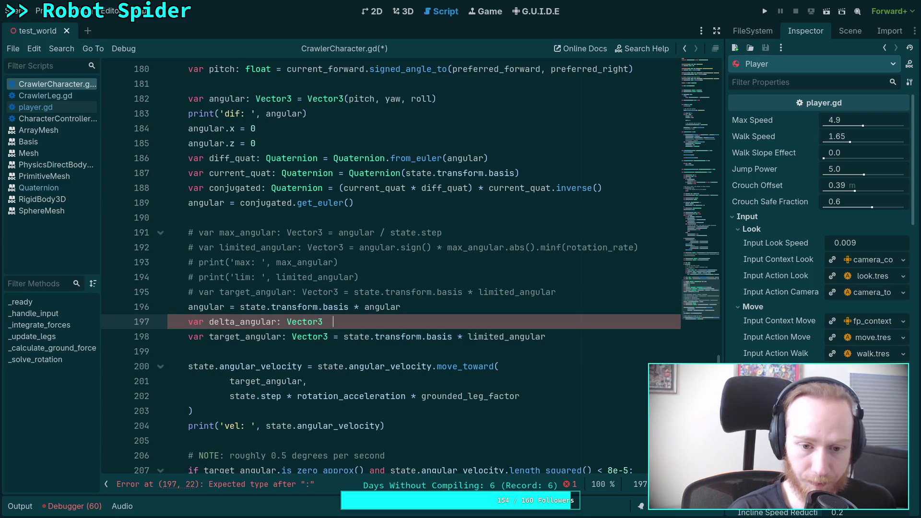
text(= a)
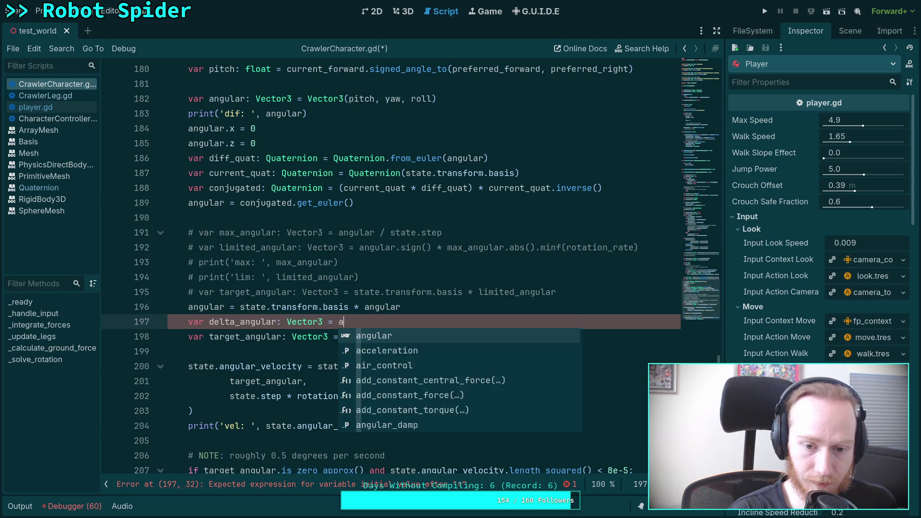
text(ngular - state)
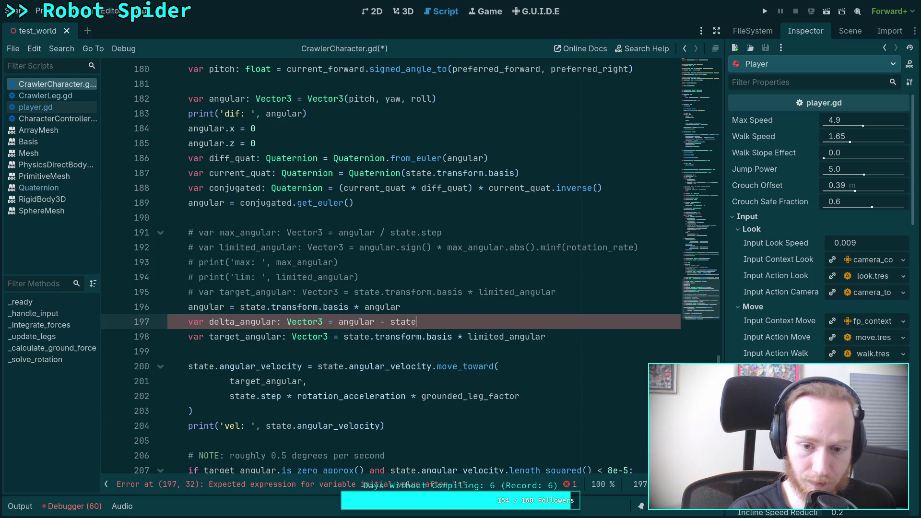
text(.ang)
Complete the line with state.angular_velocity and briefly check the notes
key(Return)
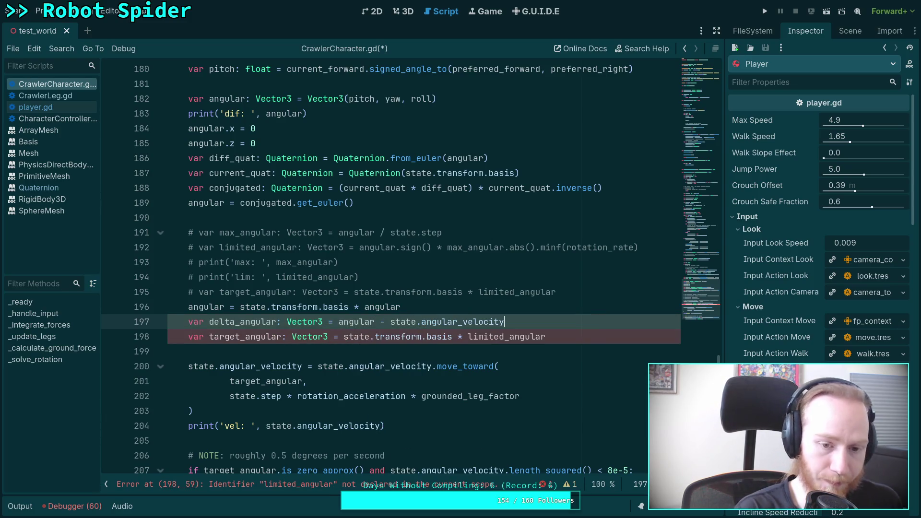
key(super+3)
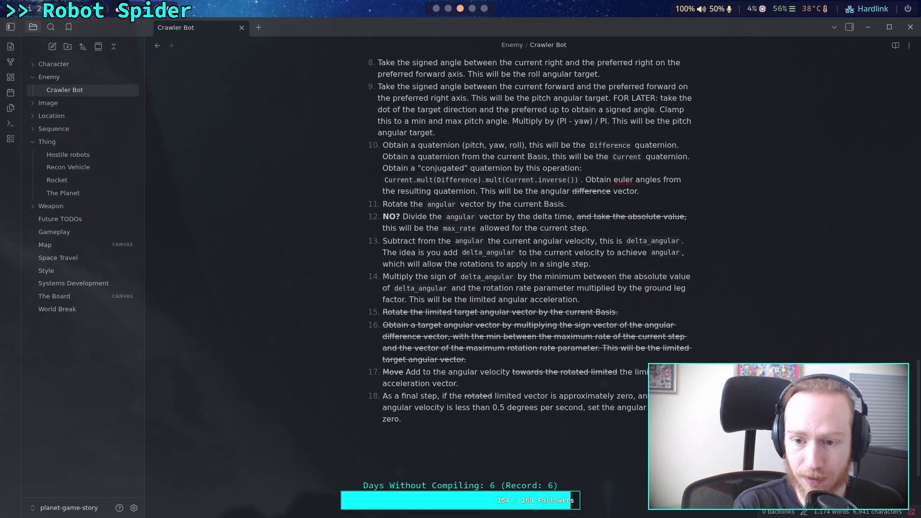
key(super+2)
key(super+1)
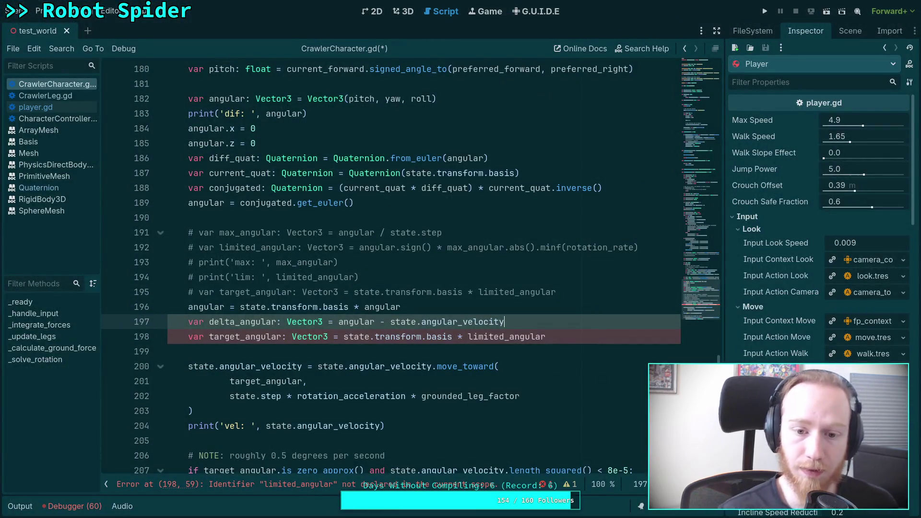
Jot scratch equations 'da = a - c' and 'da + c = a', then delete them
key(Return)
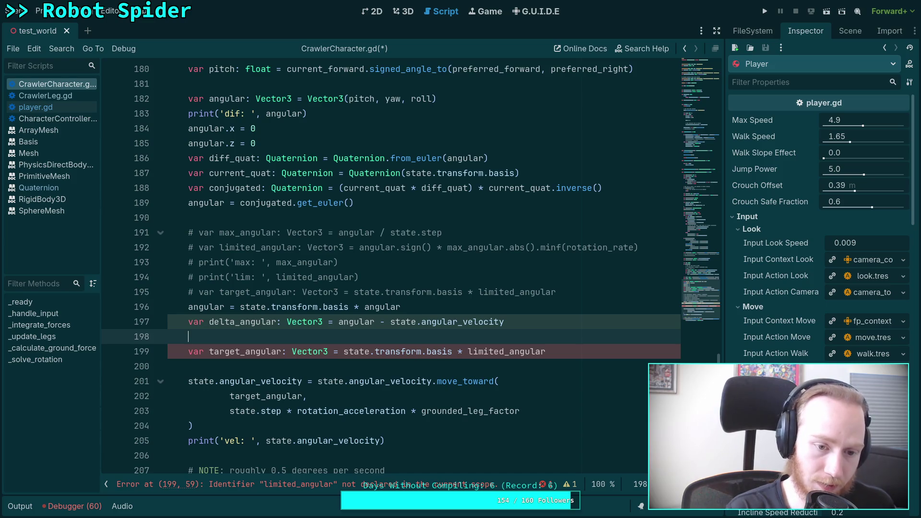
text(da = )
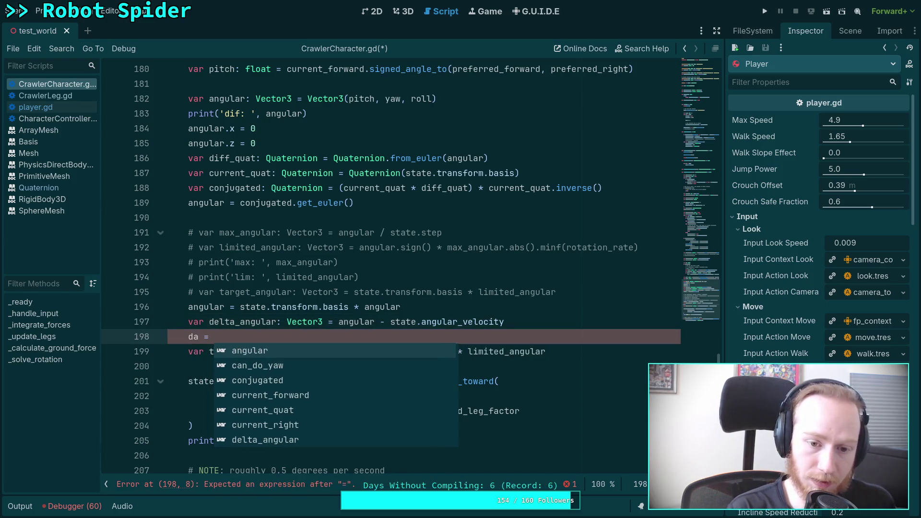
text(a - c)
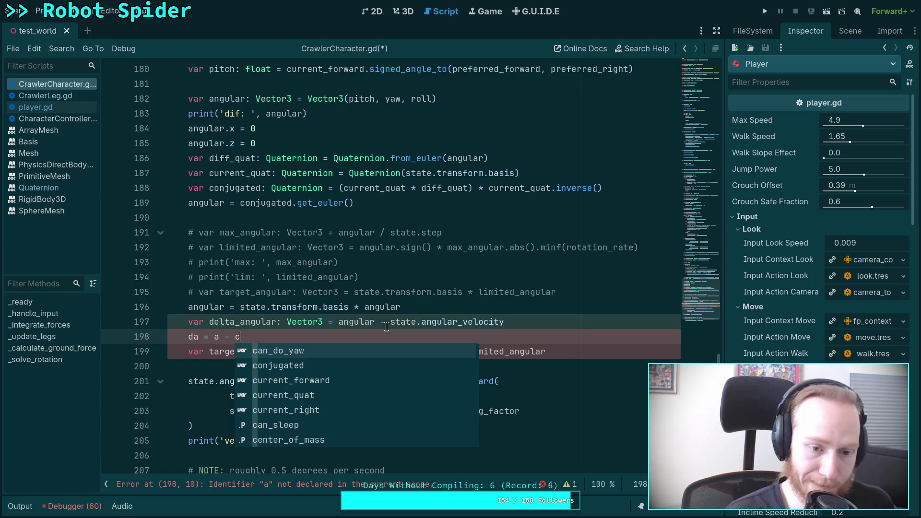
text(an_)
key(BackSpace)
key(BackSpace)
key(BackSpace)
key(Return)
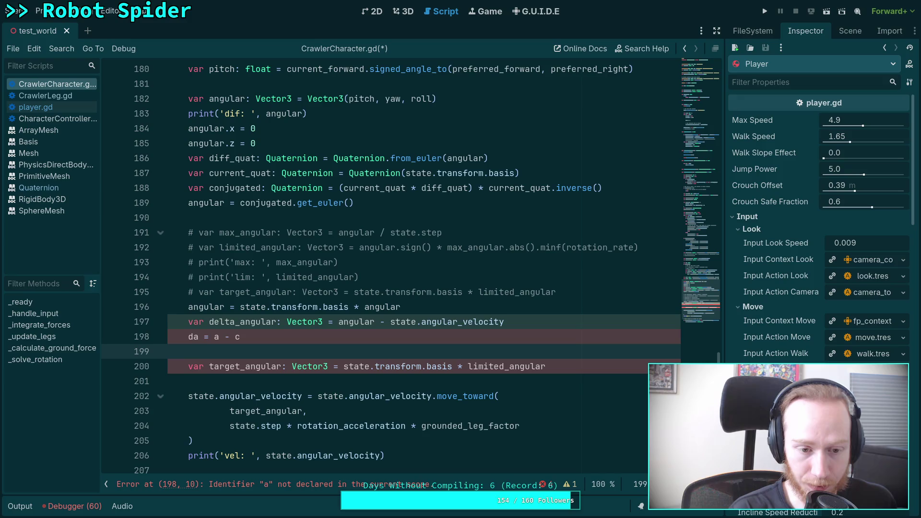
text(da)
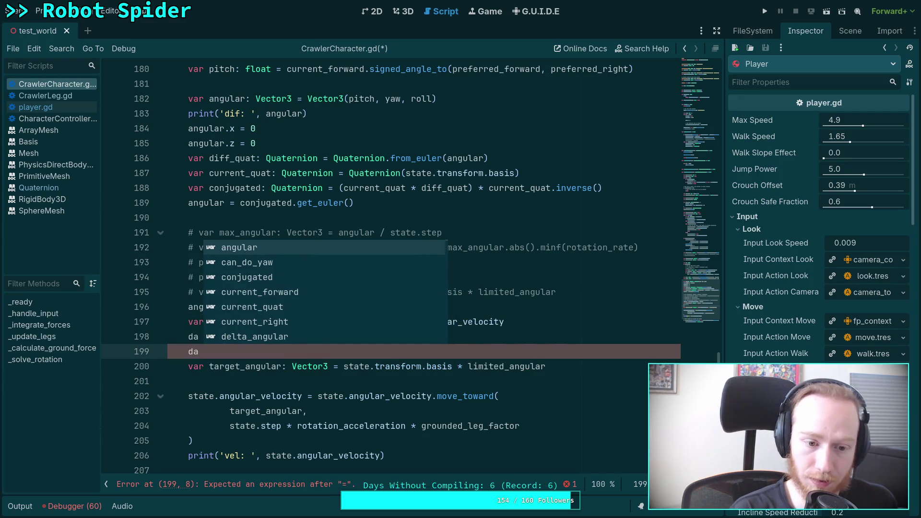
text( + c = a)
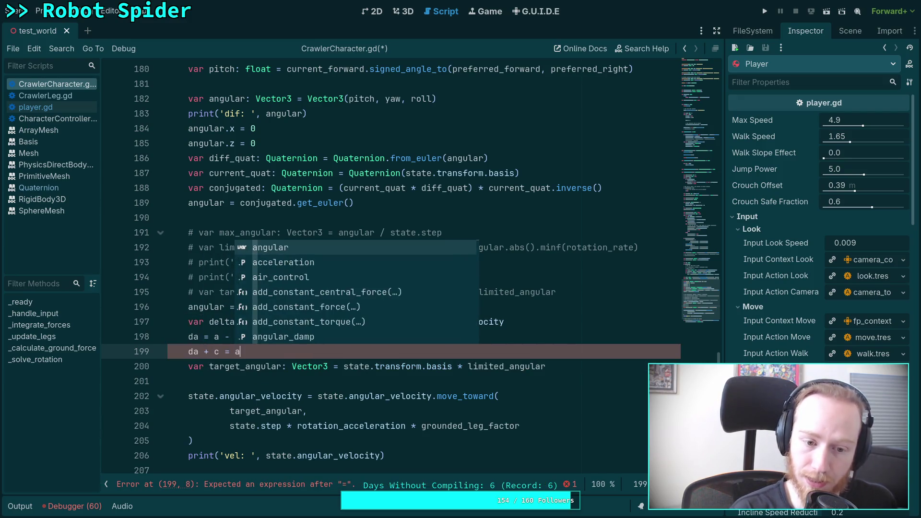
key(Escape)
key(Return)
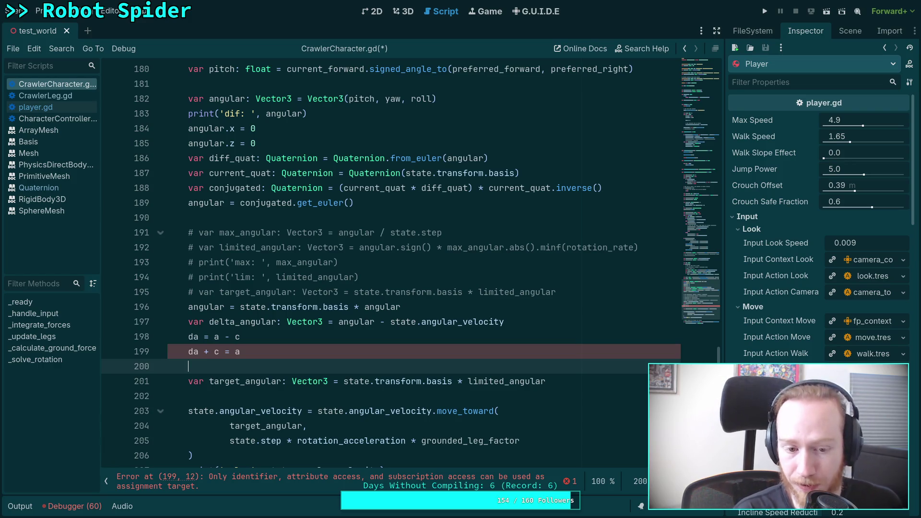
drag(267, 353, 228, 345)
key(BackSpace)
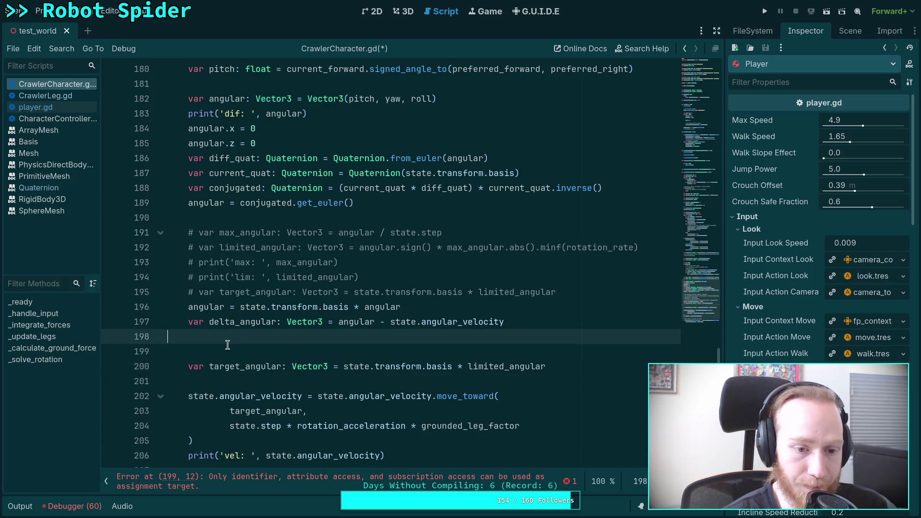
key(BackSpace)
key(Delete)
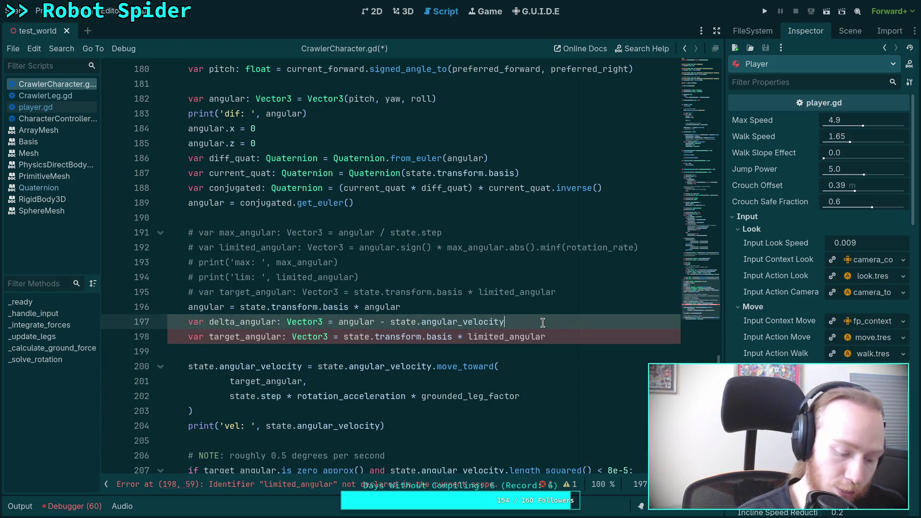
Delete the old 'state.transform.basis * limited_angular' expression from line 198
key(super+3)
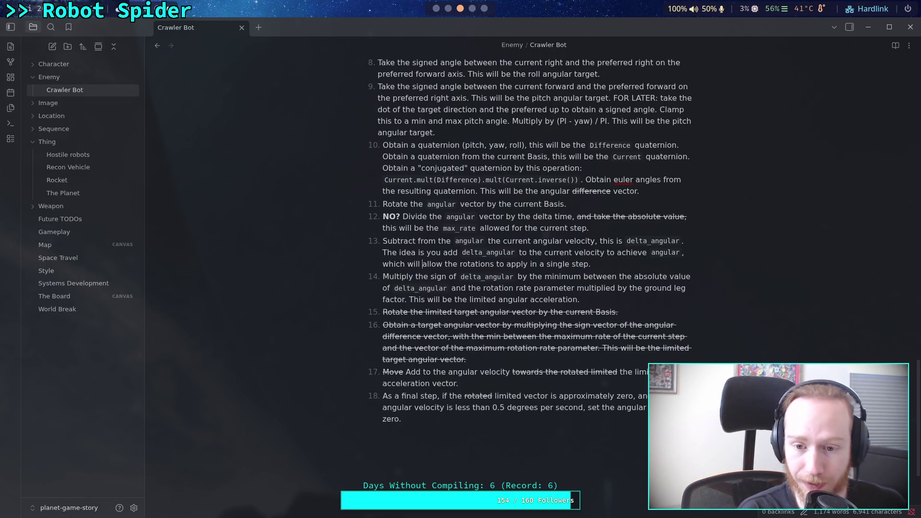
key(alt+Tab)
click(431, 339)
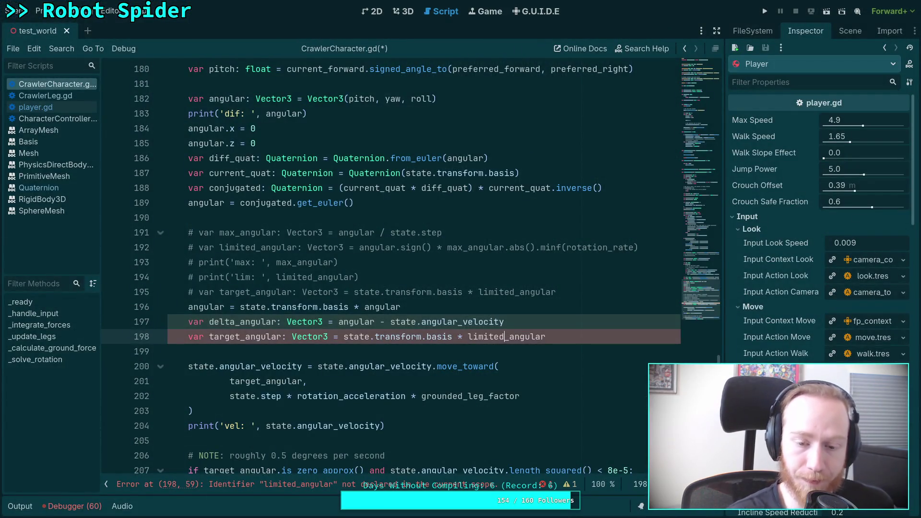
scroll(371, 322, down, 1)
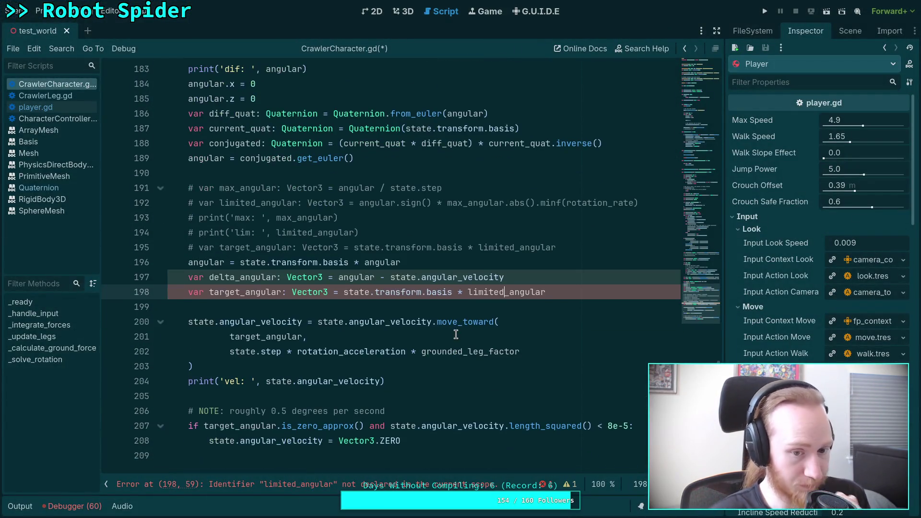
click(551, 275)
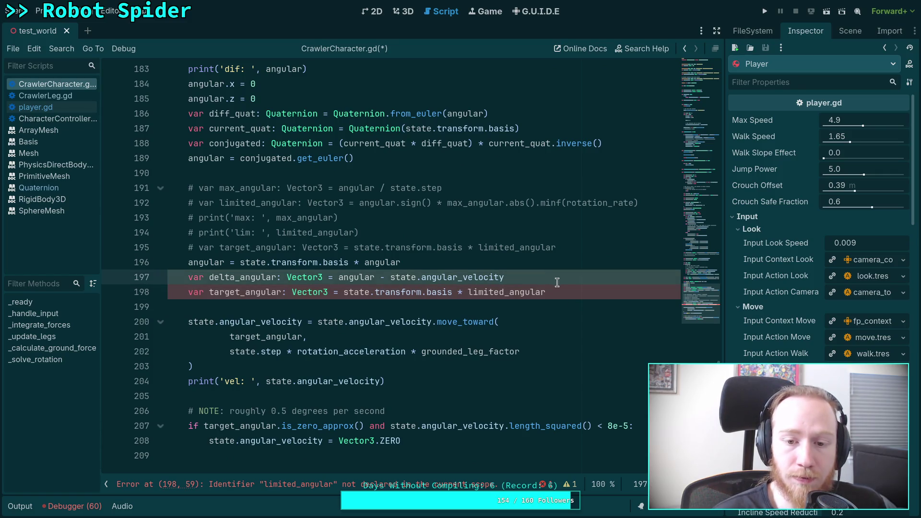
drag(557, 292, 337, 296)
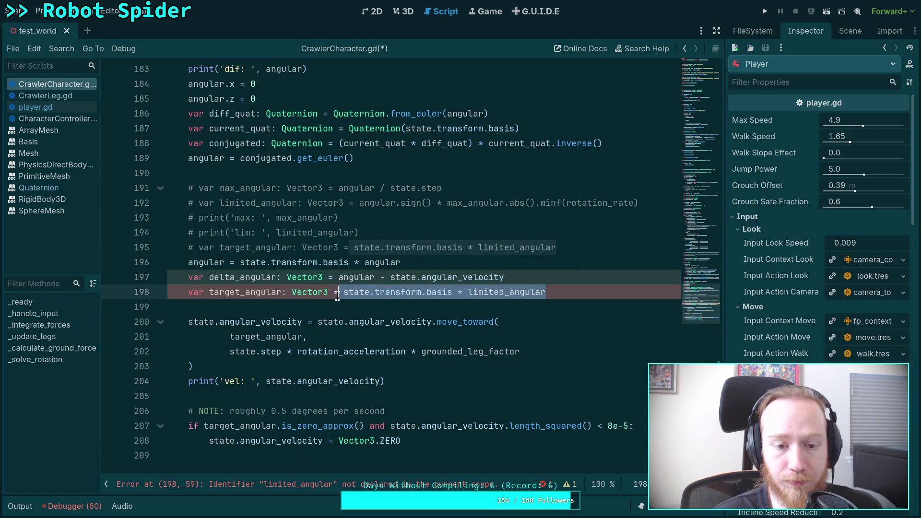
drag(214, 292, 240, 292)
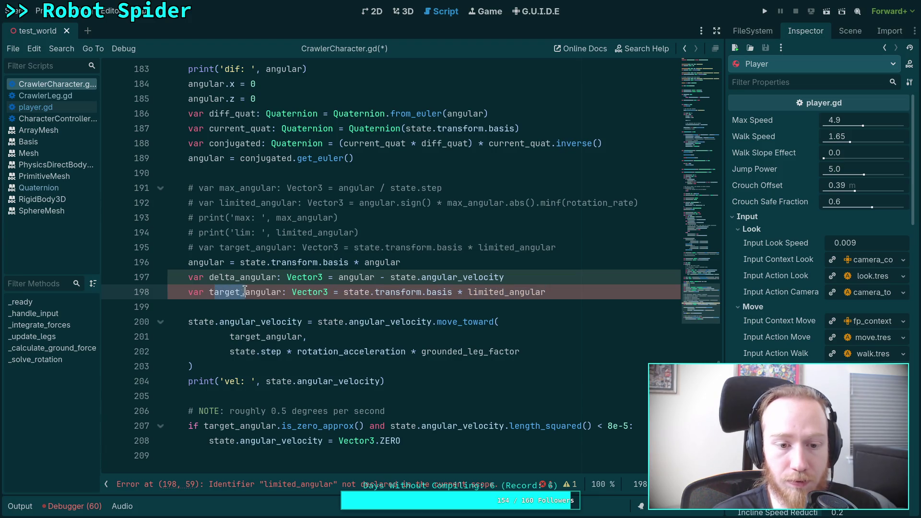
drag(547, 293, 348, 298)
key(BackSpace)
Assign delta_angular.sign() * delta_angular.abs().minf(rotation_rate), then select the move_toward block
text(angular: Vector3 = ang)
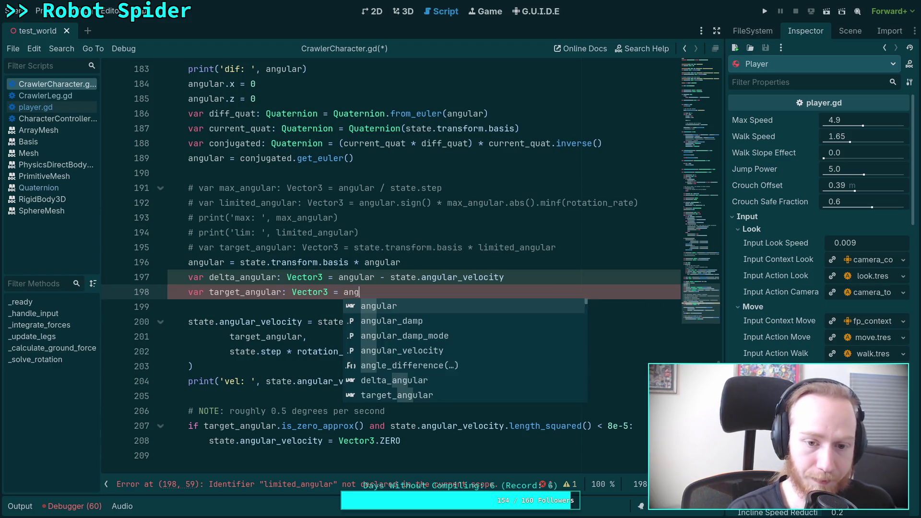
text(r)
key(Escape)
key(BackSpace)
key(BackSpace)
key(BackSpace)
text(del)
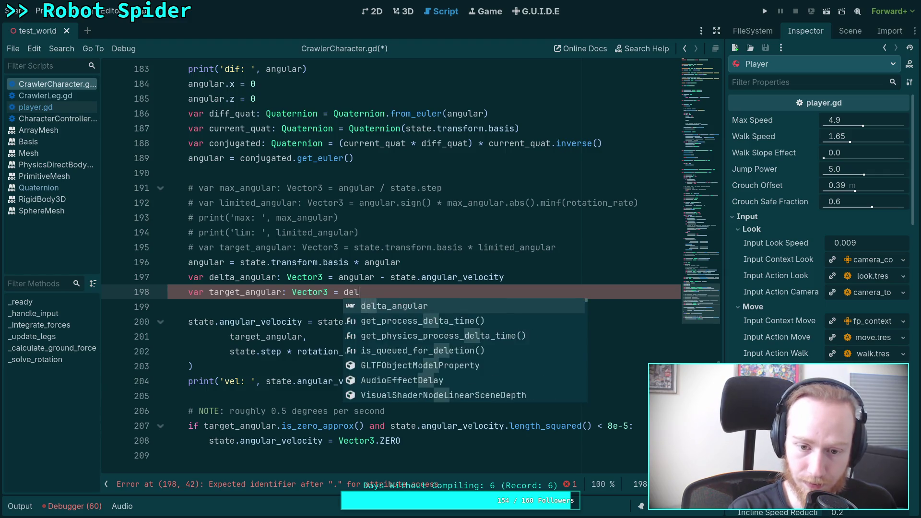
text(ta_angular.sign)
key(Return)
text(* delta_angular.abs)
key(Return)
text(.minf)
key(Return)
text(rotatio)
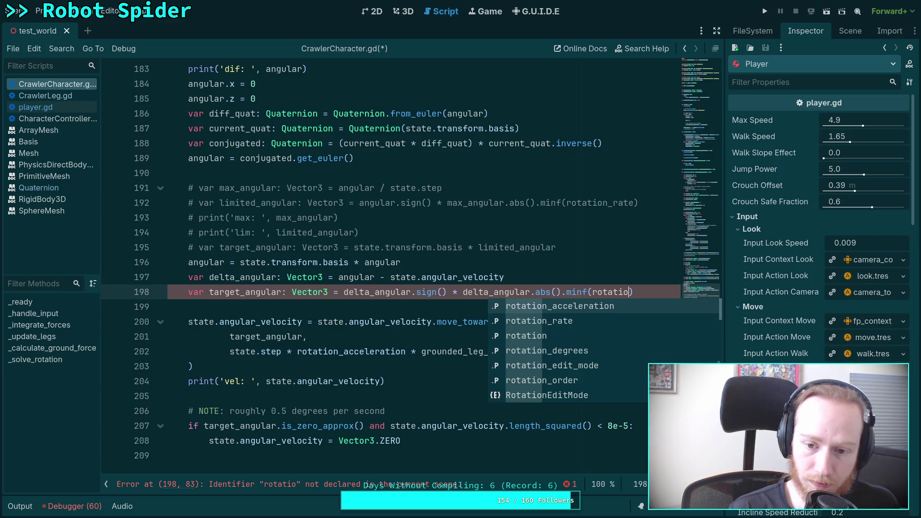
key(Down)
key(Return)
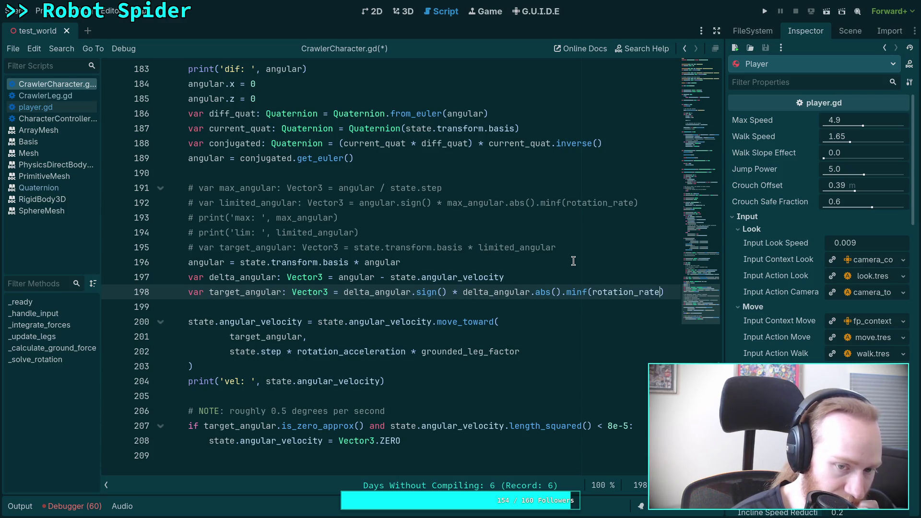
text(*)
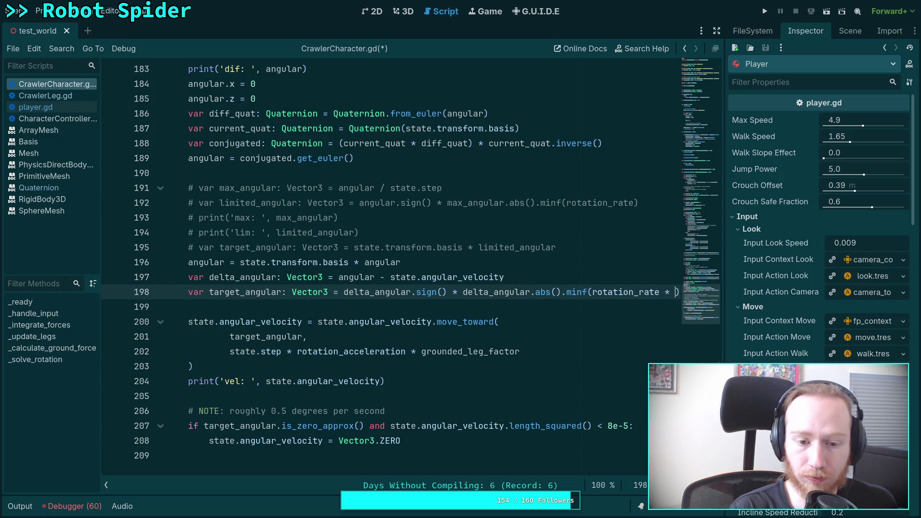
key(BackSpace)
key(BackSpace)
key(BackSpace)
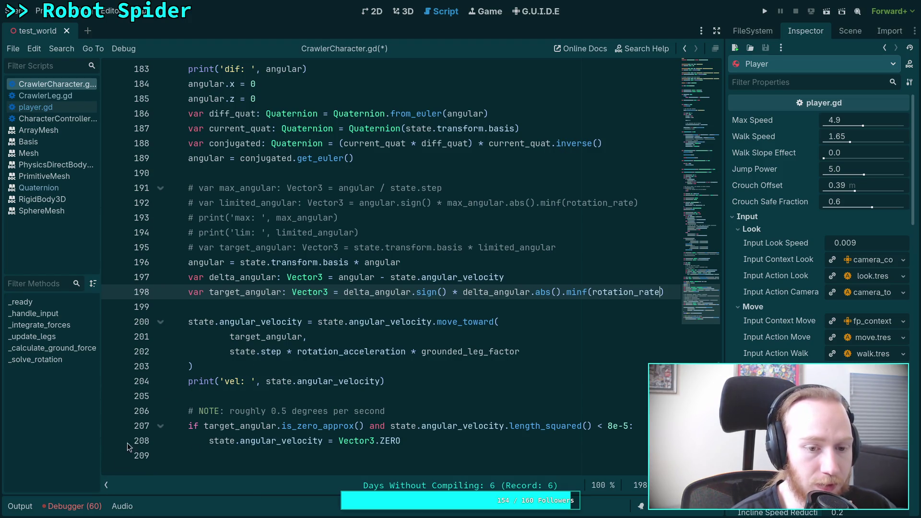
drag(188, 321, 208, 368)
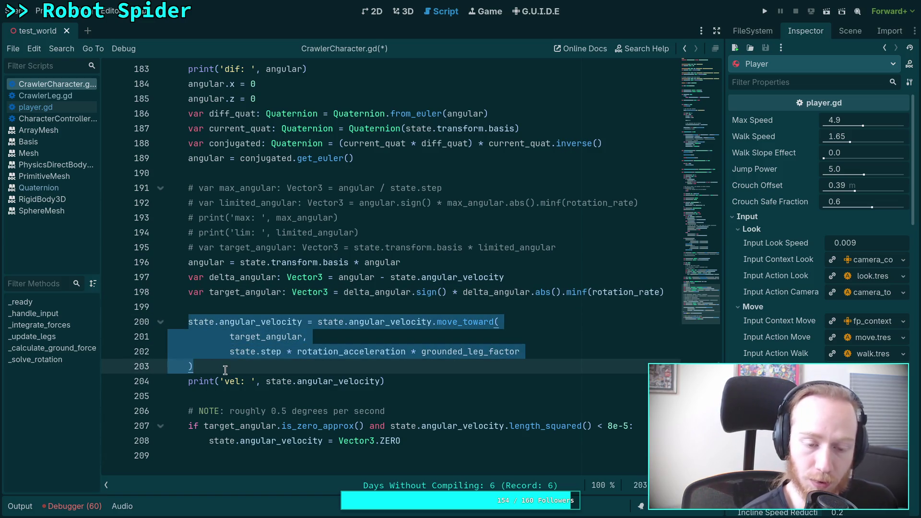
Comment out the move_toward velocity block on lines 200–203 instead of deleting it
key(Delete)
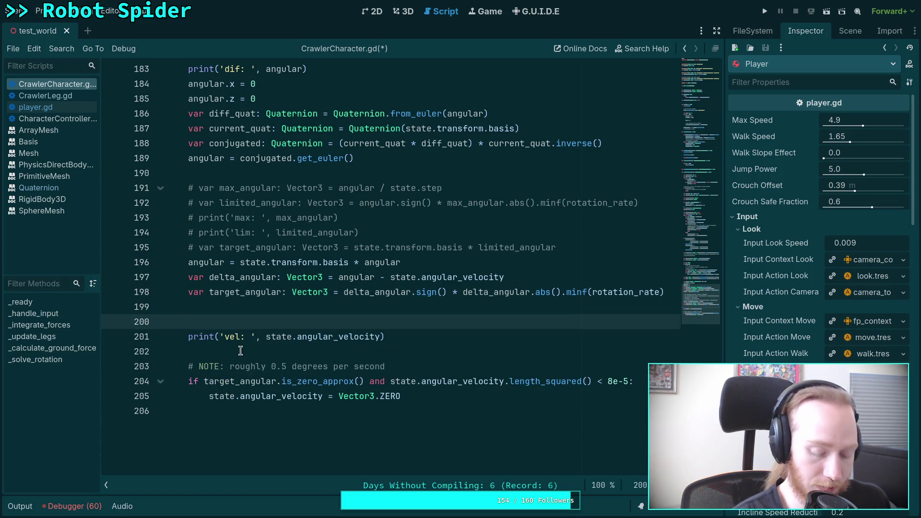
key(ctrl+z)
key(ctrl+shift+z)
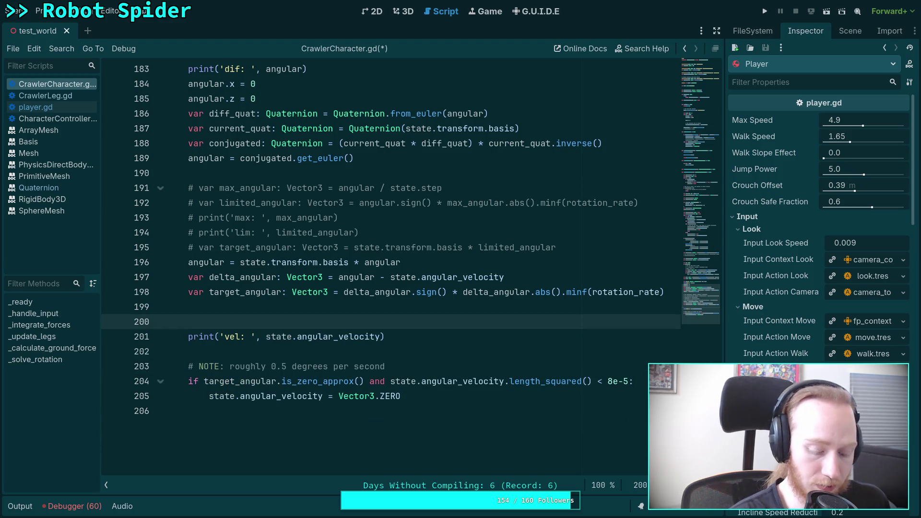
key(ctrl+z)
key(ctrl+k)
Add line 204: state.angular_velocity += target_angular * state.step * rotation_acceleration
key(Right)
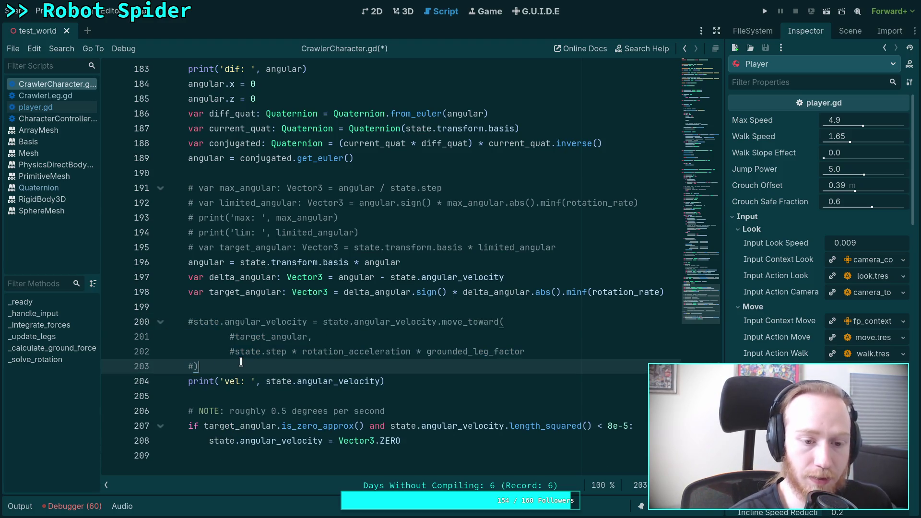
key(Return)
text(state.ang)
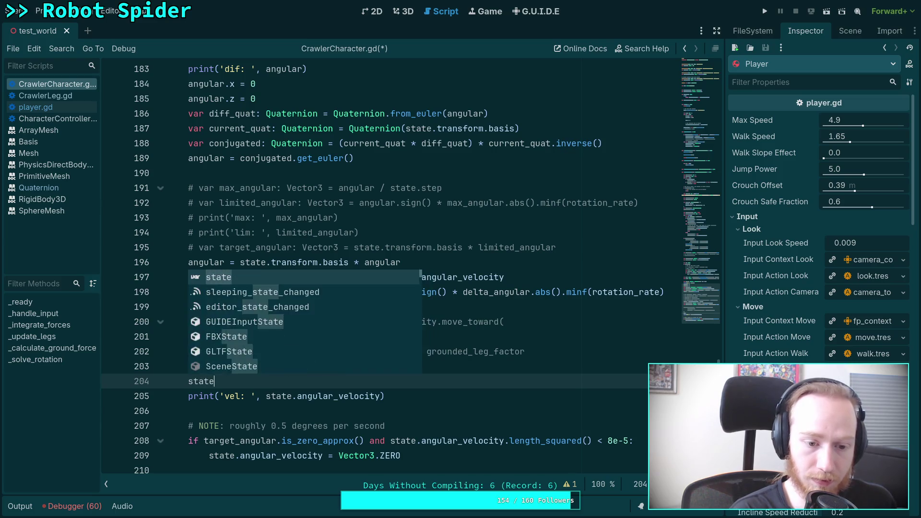
key(Return)
text(+= tar)
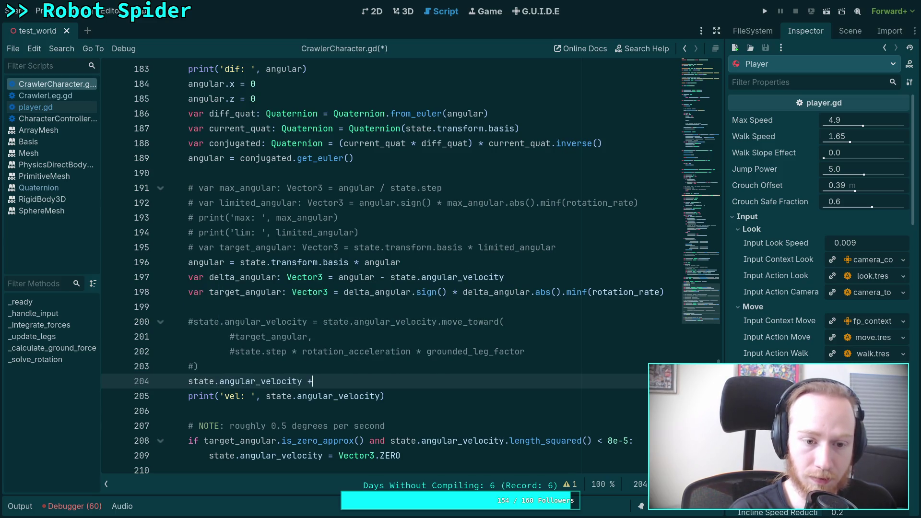
key(Return)
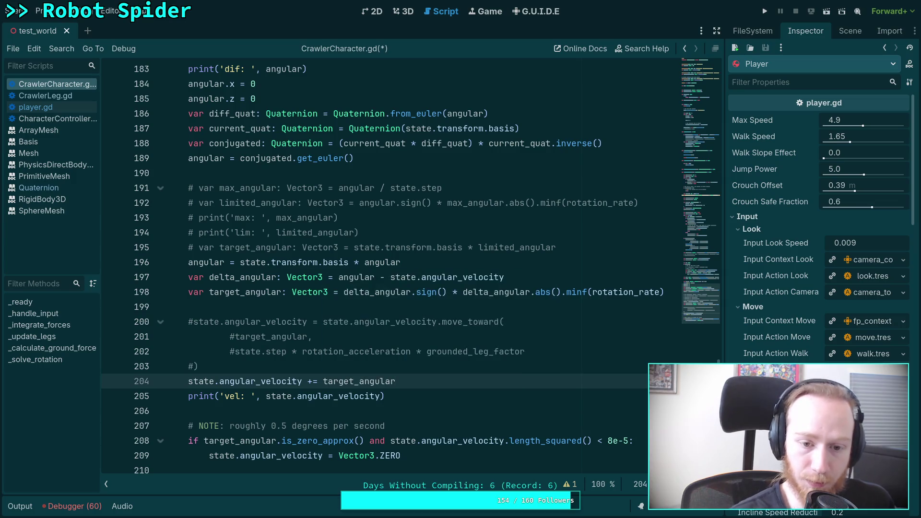
text( * st)
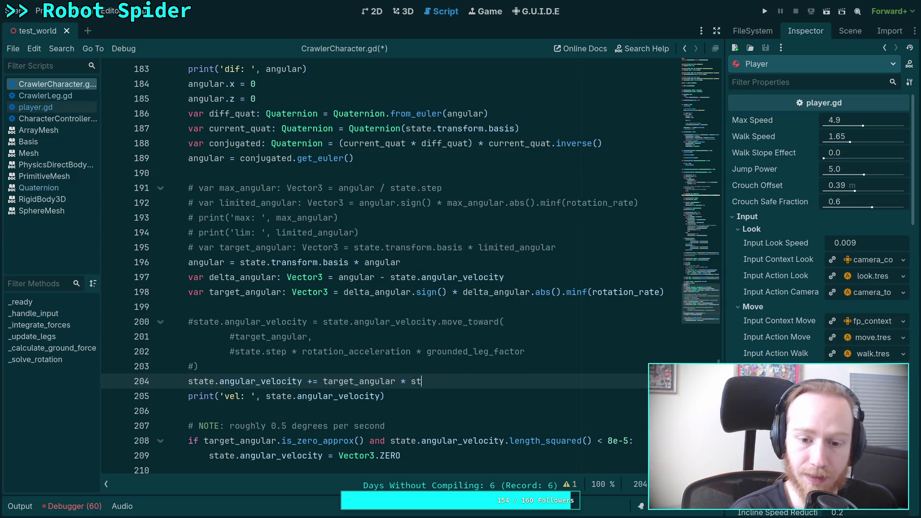
text(ate.step * rotation_)
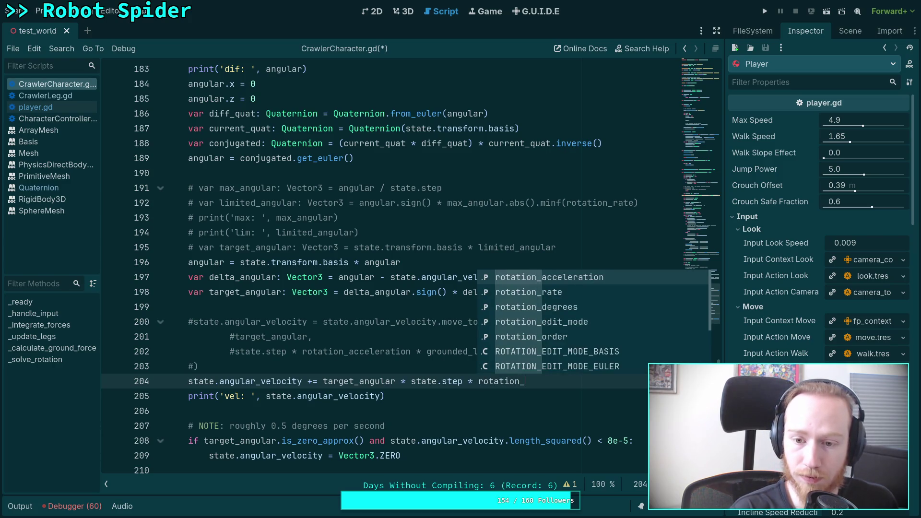
key(Return)
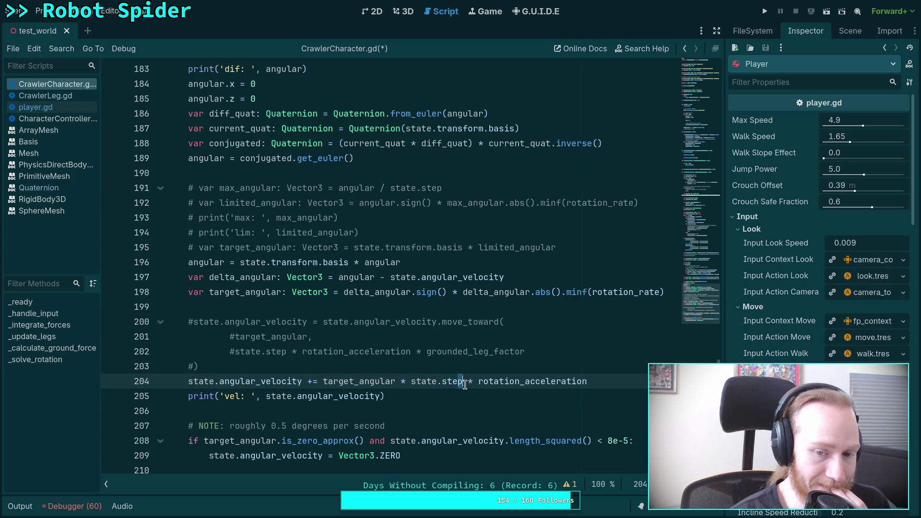
drag(595, 383, 462, 384)
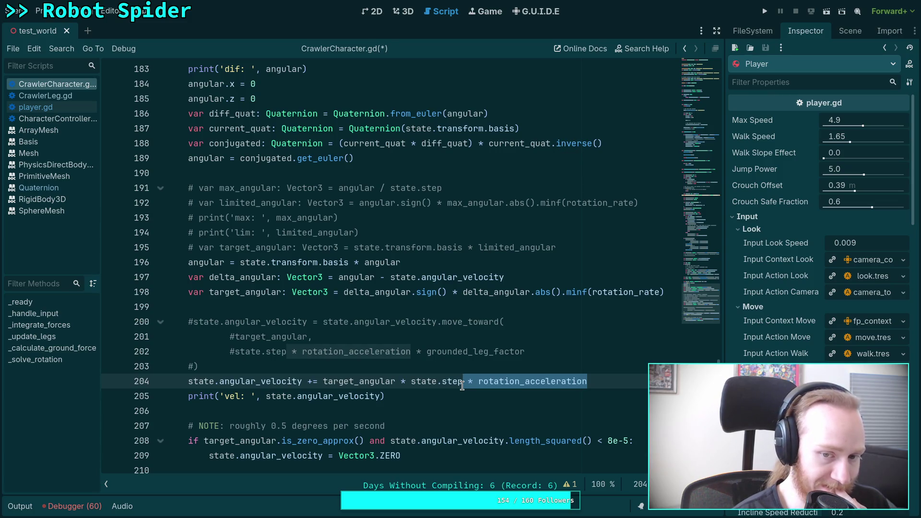
Hide the script list and trim line 204 to state.angular_velocity += target_angular
click(106, 484)
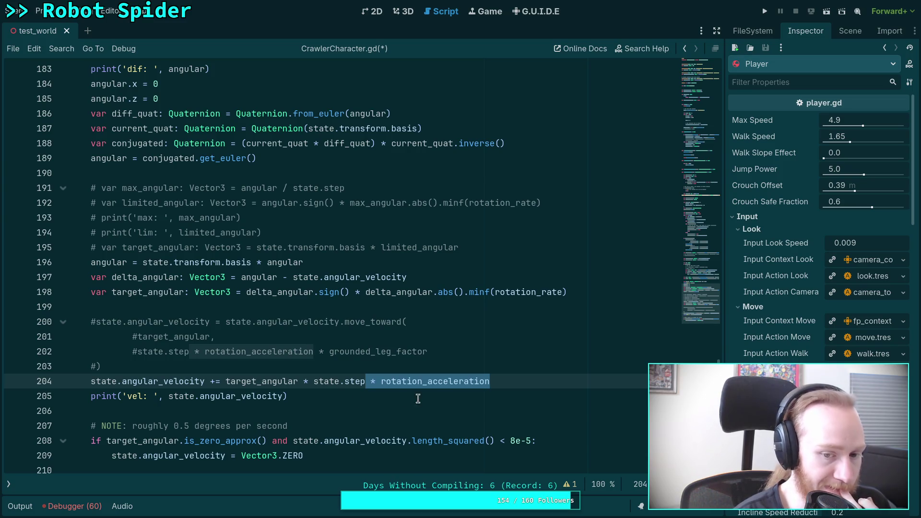
mouse_move(528, 384)
mouse_down()
mouse_move(226, 384)
mouse_move(302, 380)
mouse_up()
key(BackSpace)
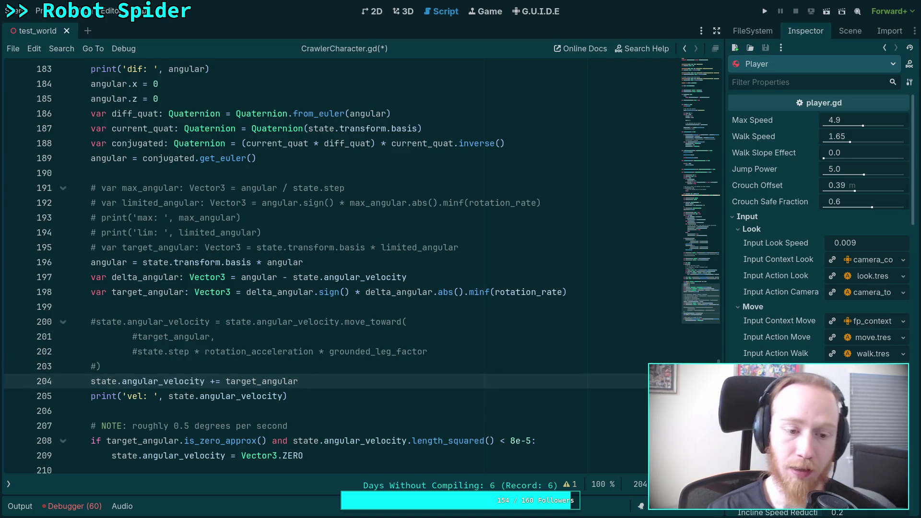
click(340, 361)
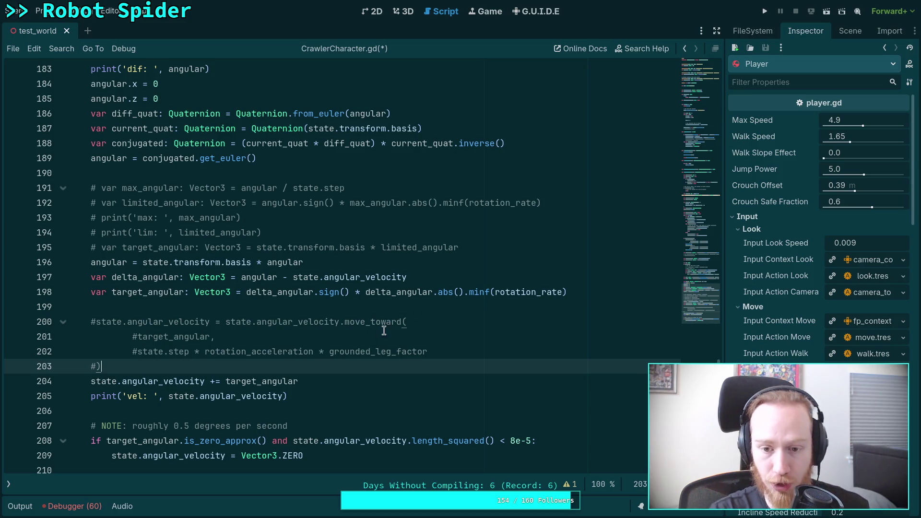
click(598, 288)
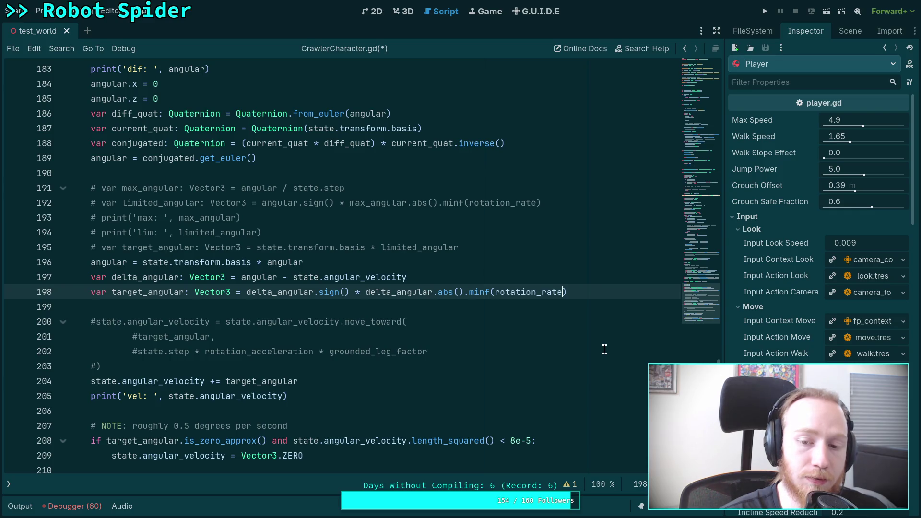
text(*)
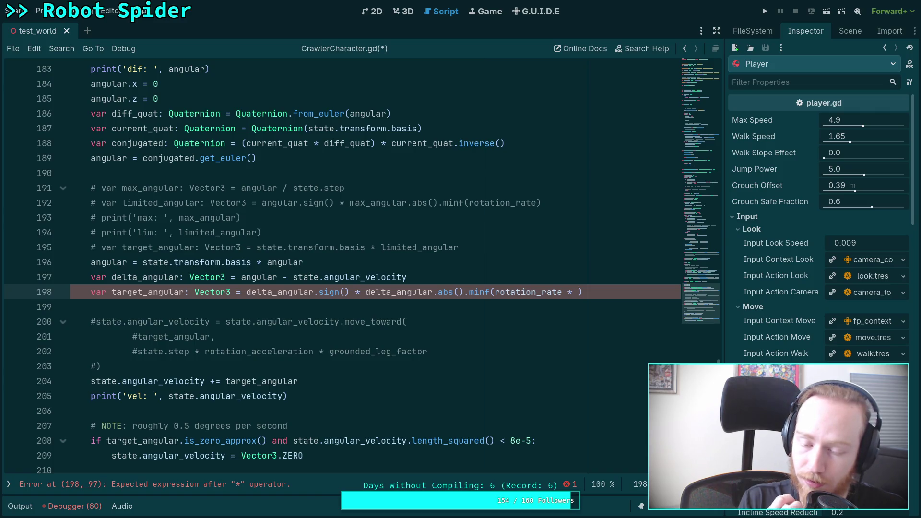
key(BackSpace)
key(BackSpace)
key(BackSpace)
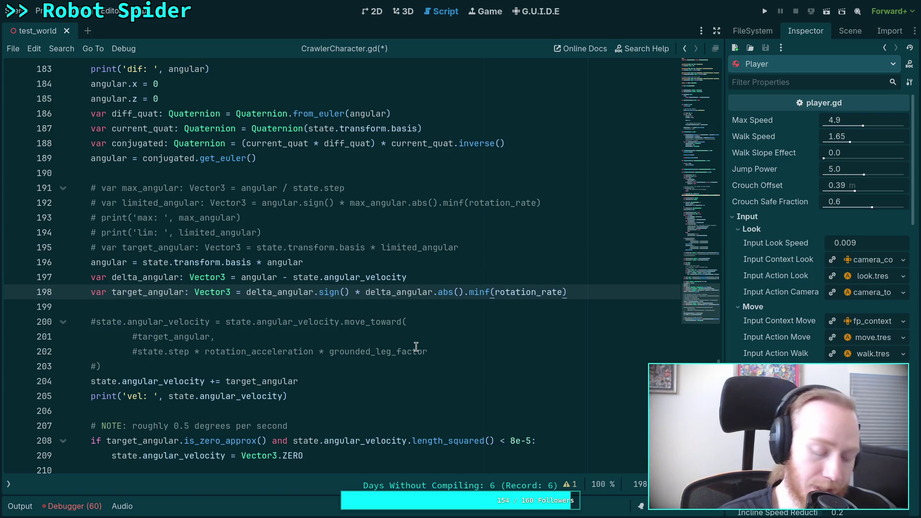
key(alt+Tab)
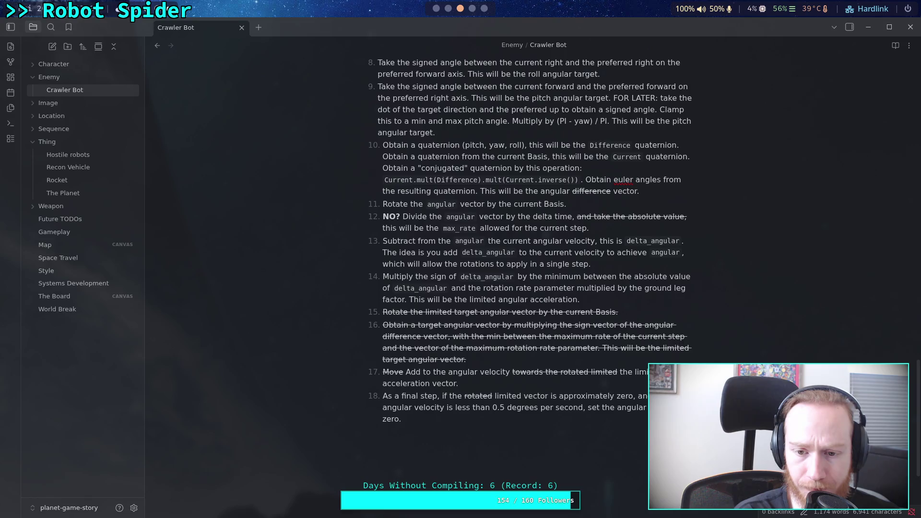
key(alt+Tab)
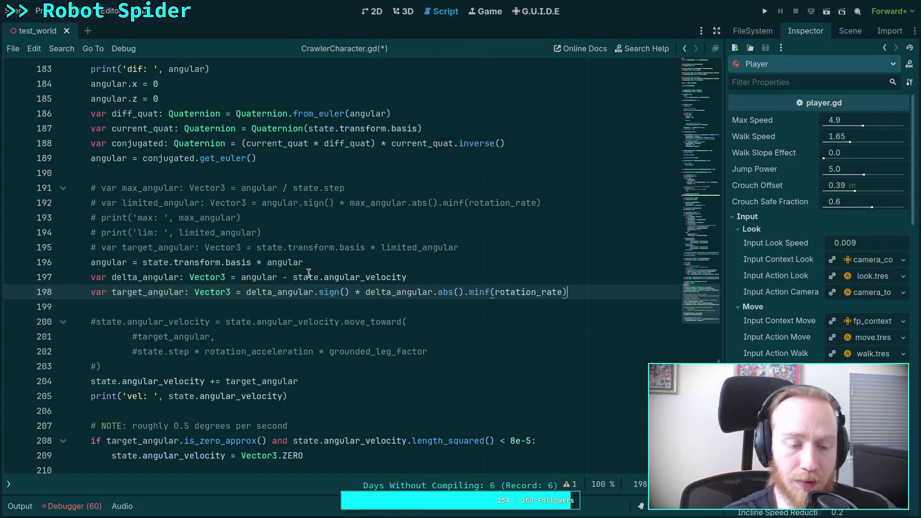
drag(112, 293, 143, 292)
Rename the variable to limited_angular and use it in the line 204 velocity update
text(limited)
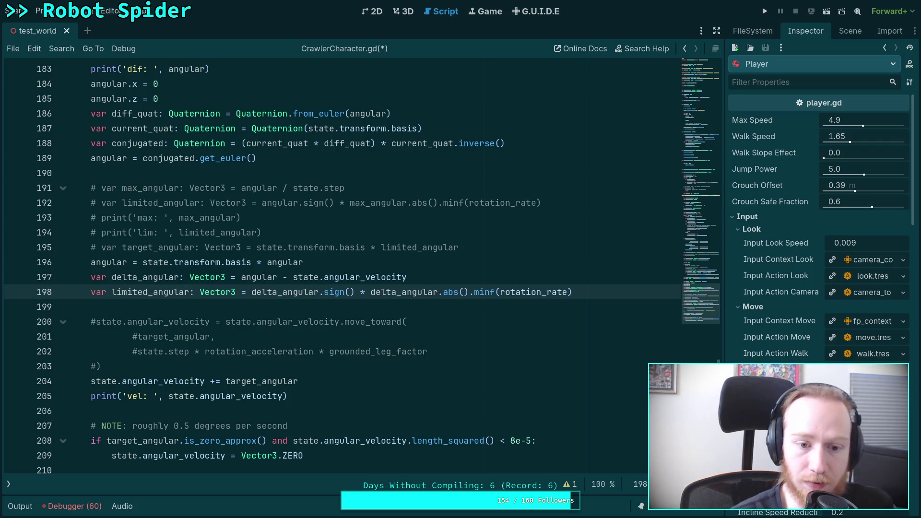
click(274, 300)
drag(225, 381, 259, 381)
text(lim)
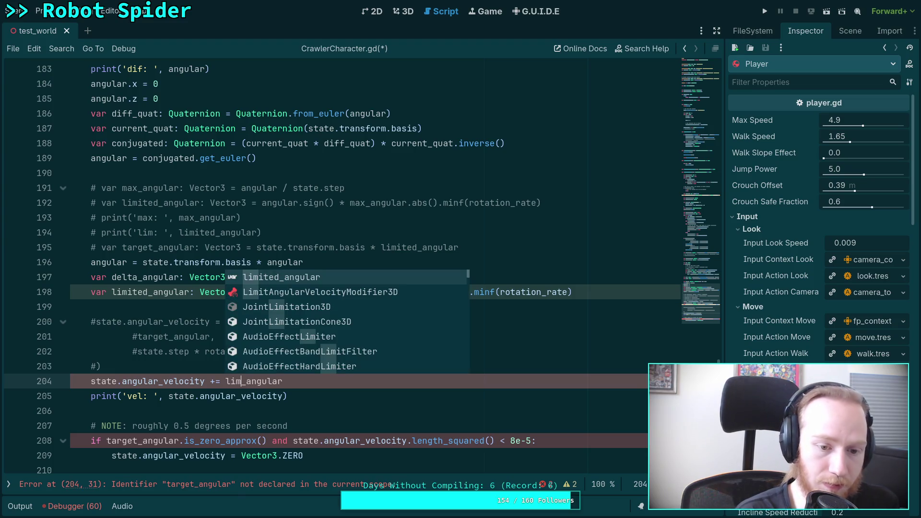
key(Tab)
Replace target_angular with limited_angular in the zero check on line 208
scroll(238, 407, down, 1)
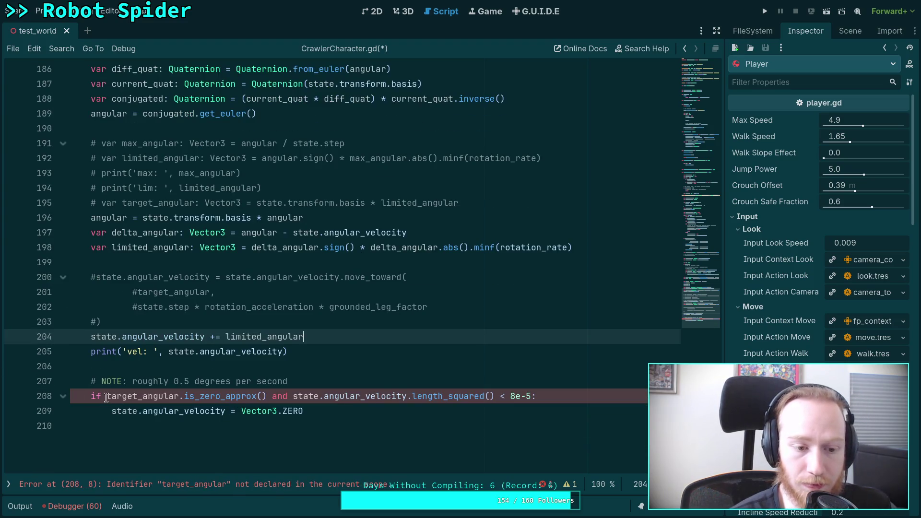
drag(106, 396, 137, 396)
text(lim)
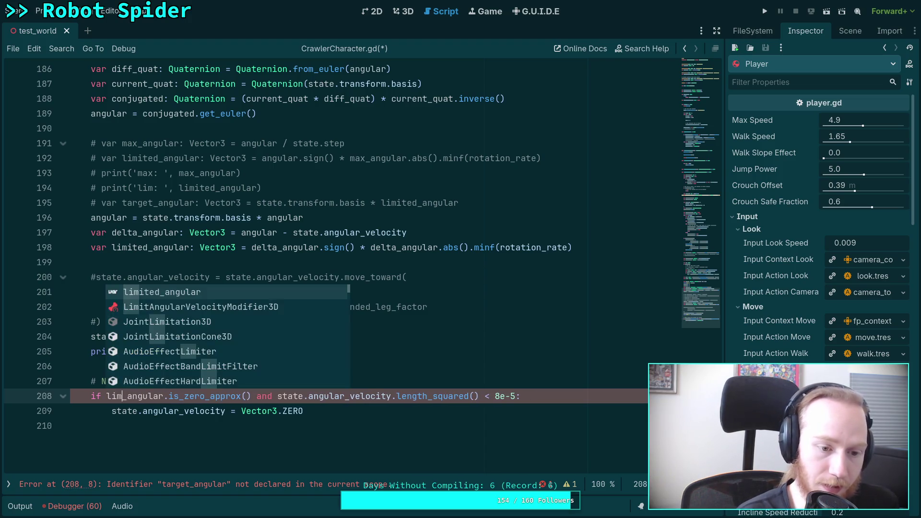
key(Tab)
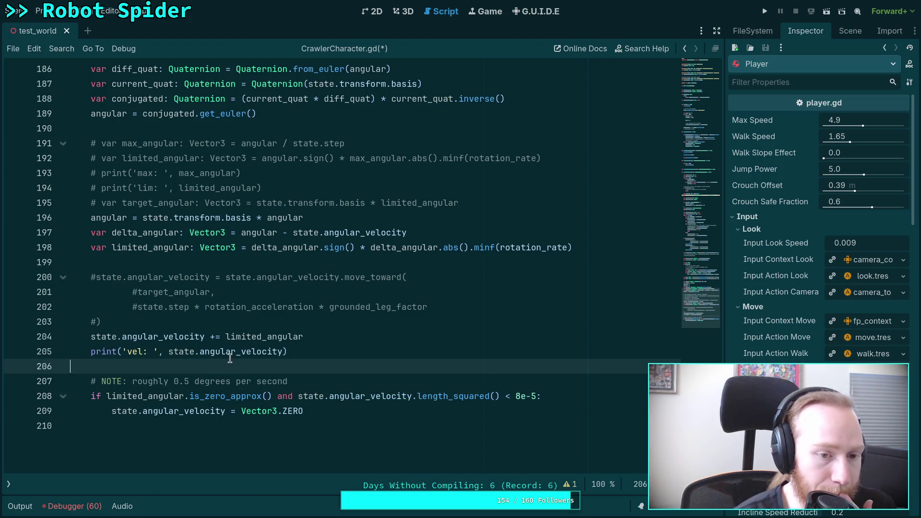
click(321, 261)
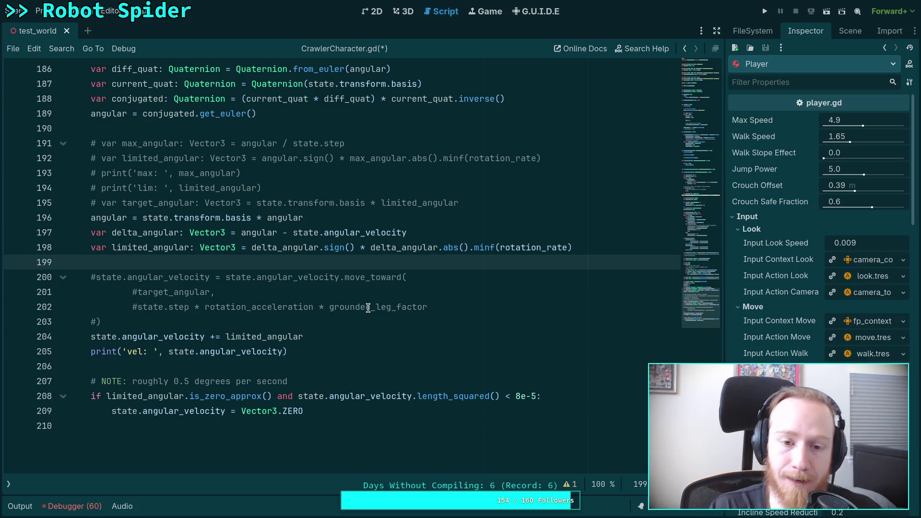
drag(241, 233, 433, 232)
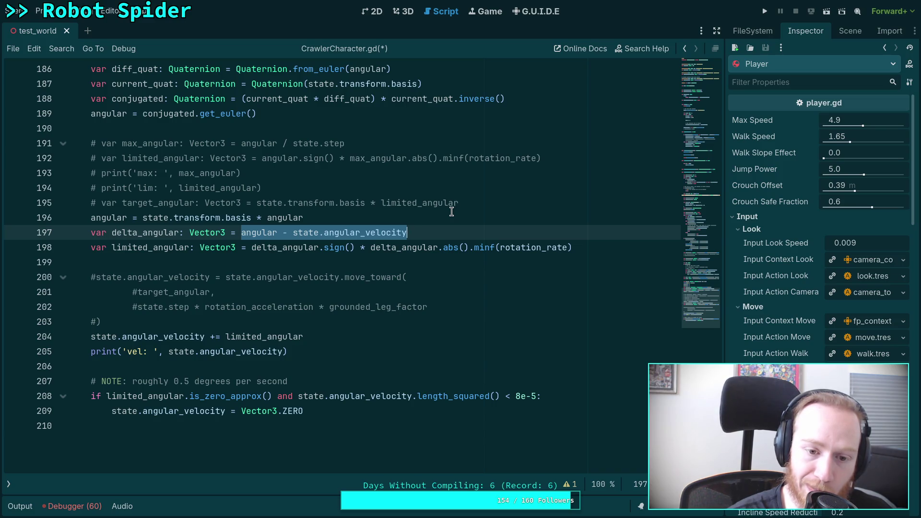
click(439, 261)
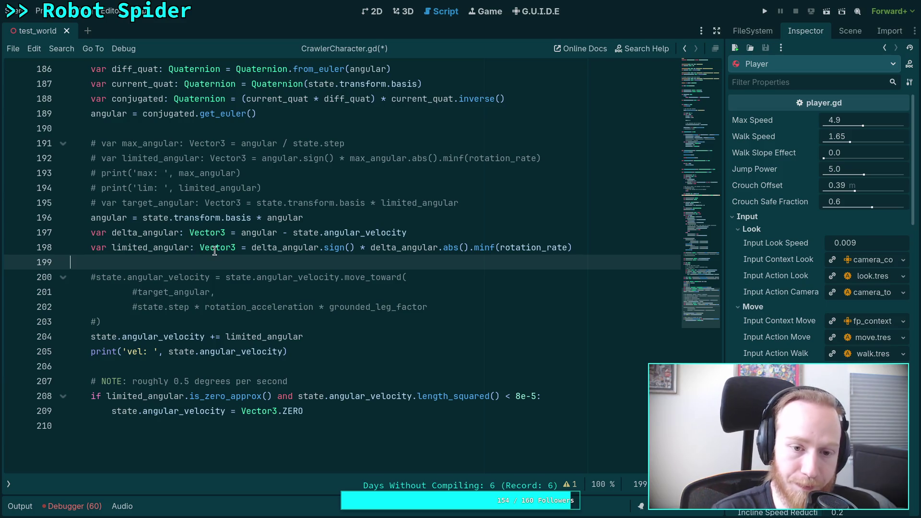
drag(116, 233, 414, 234)
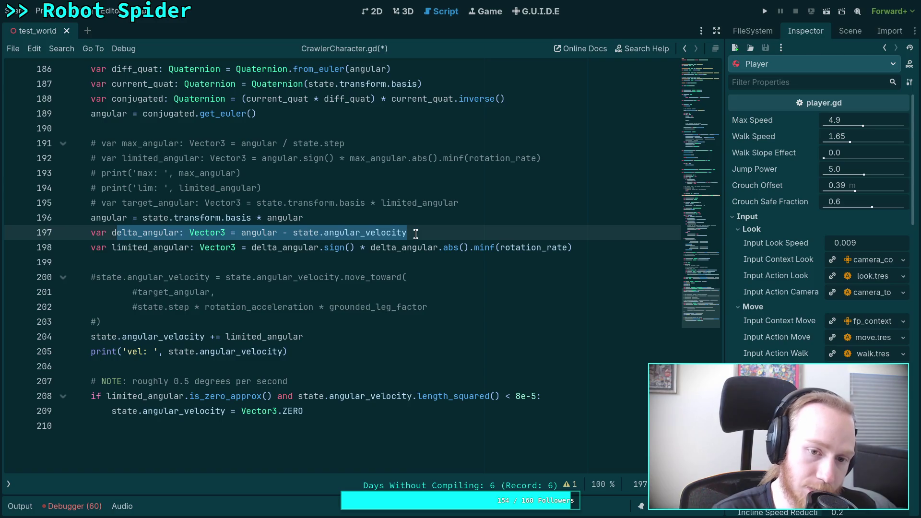
click(427, 233)
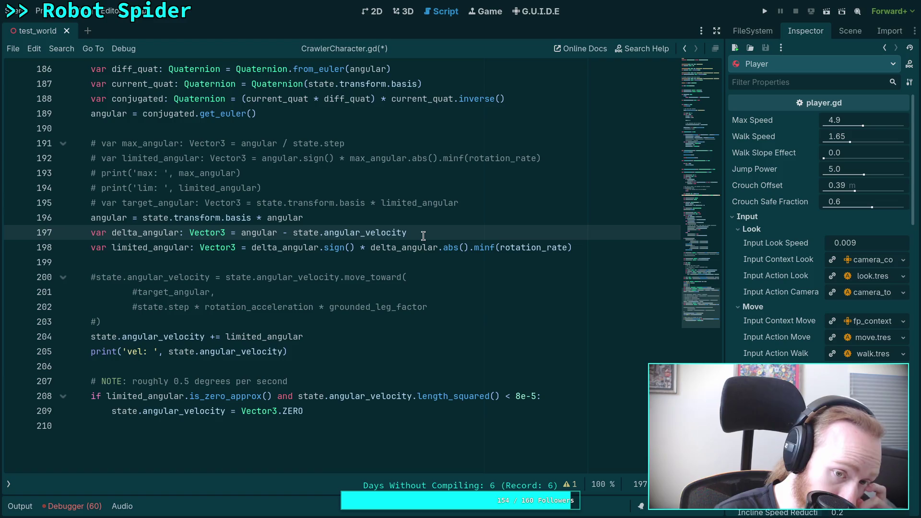
drag(420, 234, 244, 234)
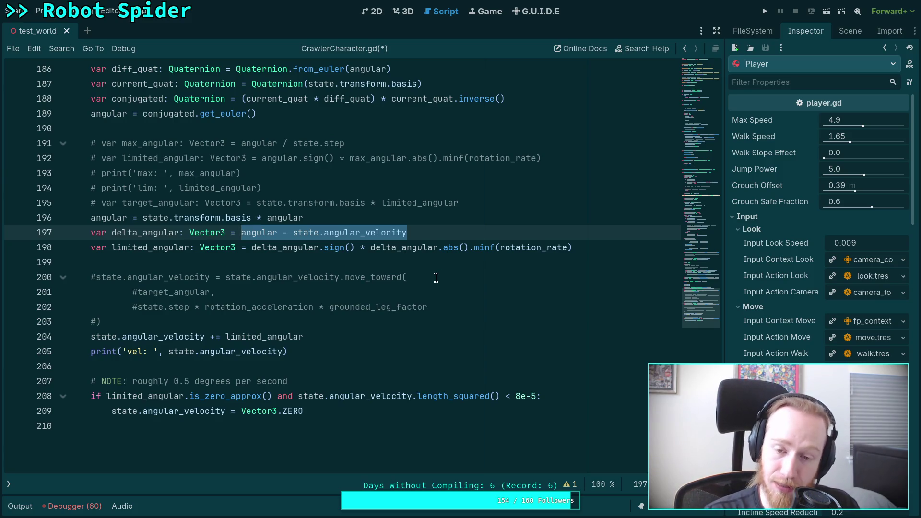
click(565, 246)
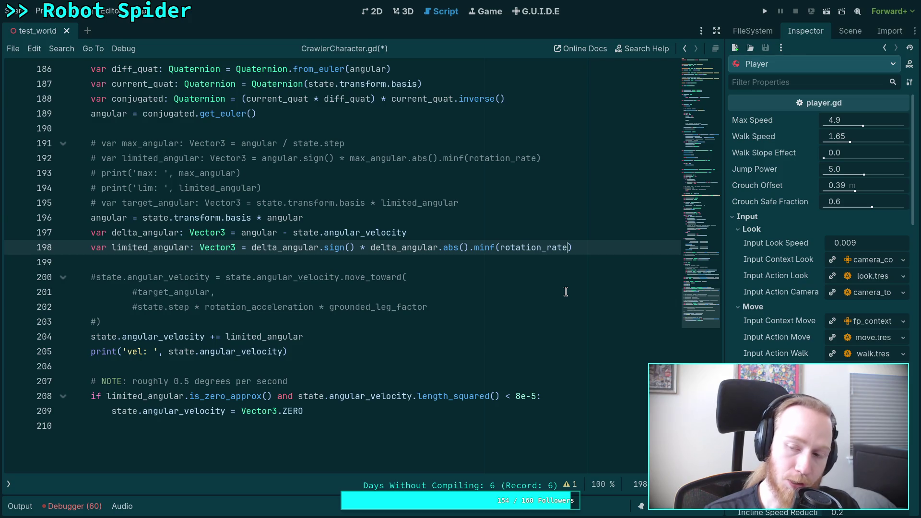
Append * state.step to rotation_rate inside line 198's minf() cap
text(* )
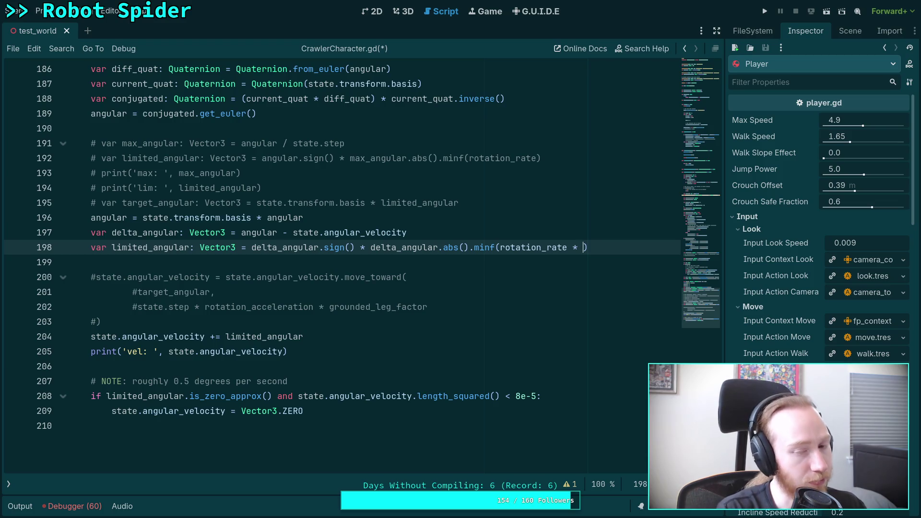
text(state.step)
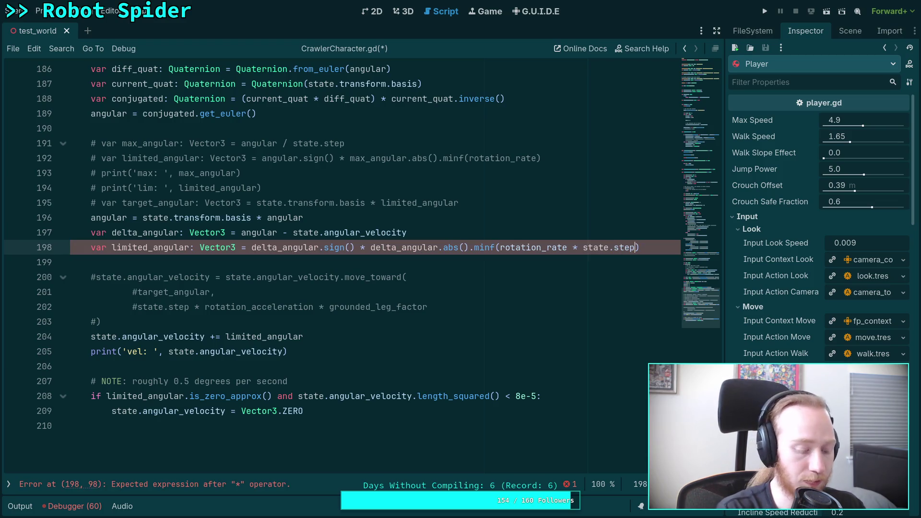
key(super+3)
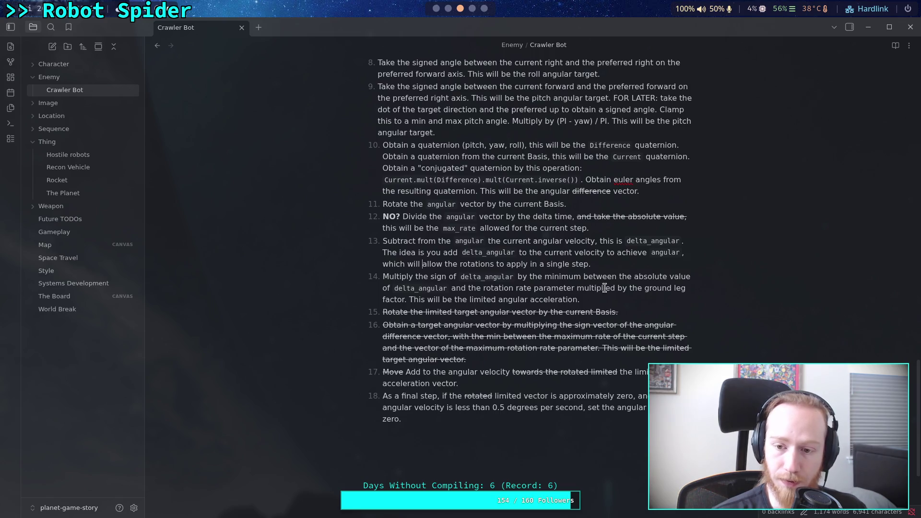
In item 14 of the Crawler Bot note, remove the double space and add 'and the step' after 'factor'
click(642, 287)
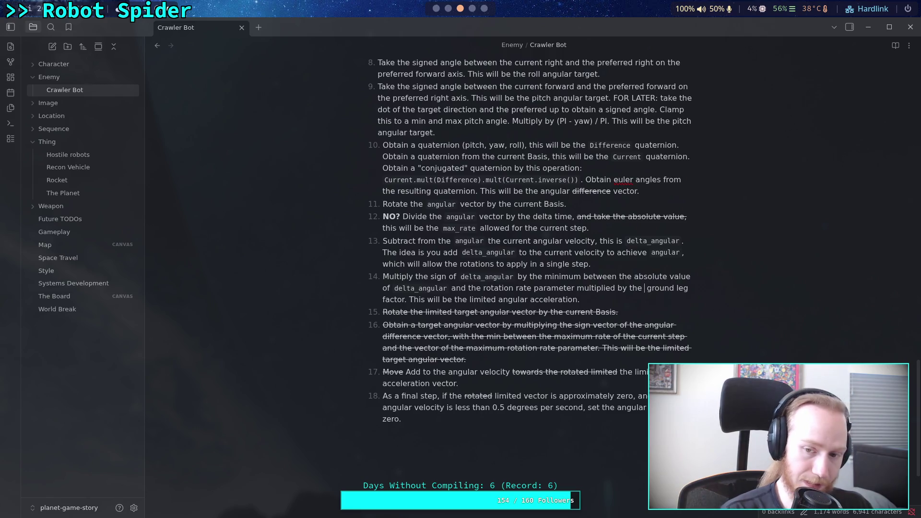
key(BackSpace)
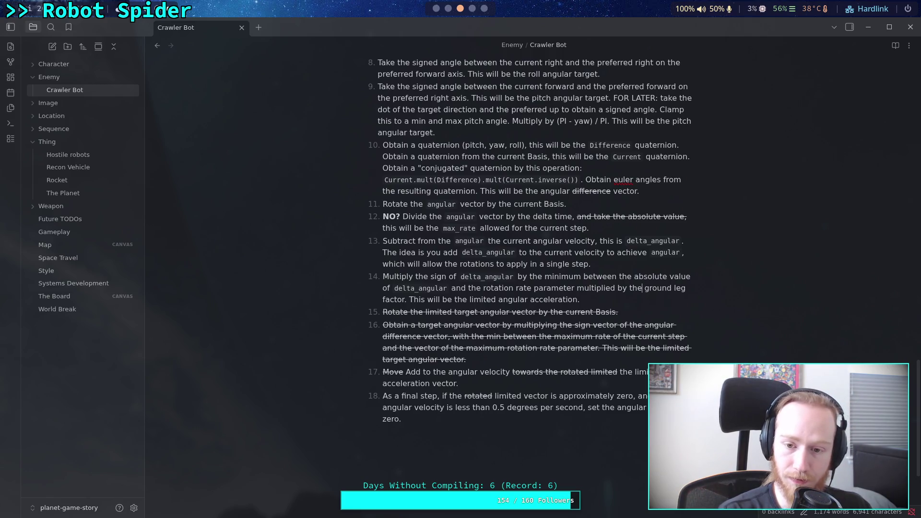
click(404, 300)
text(m)
key(BackSpace)
key(BackSpace)
text(and the)
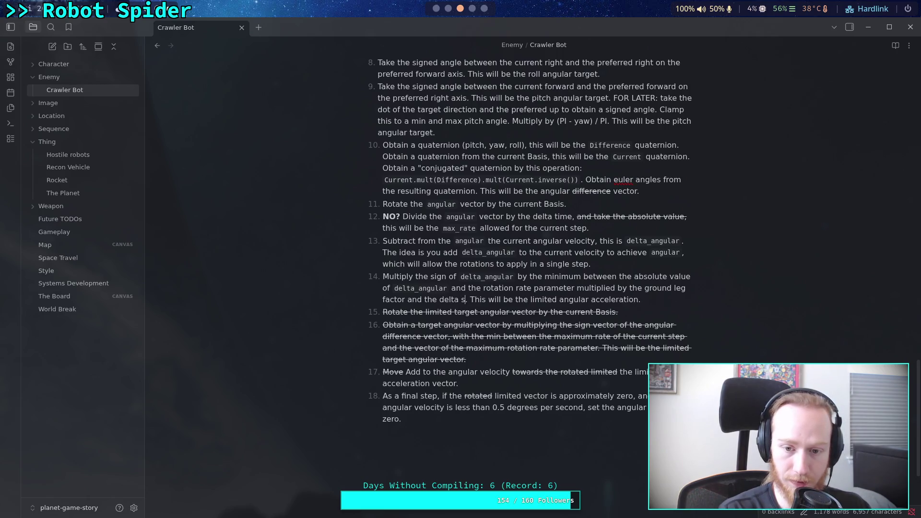
text( step)
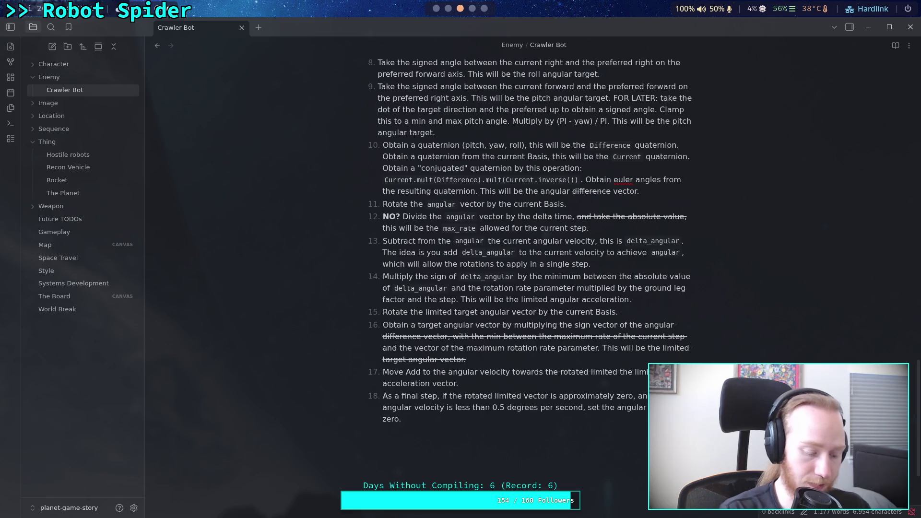
key(alt+Tab)
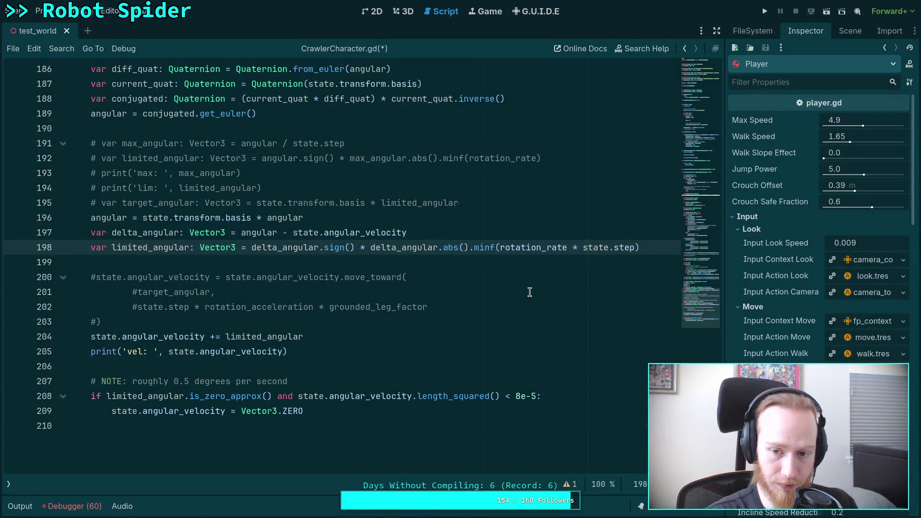
Insert * grounded_leg_factor after rotation_rate on line 198
click(566, 248)
text(* grounded)
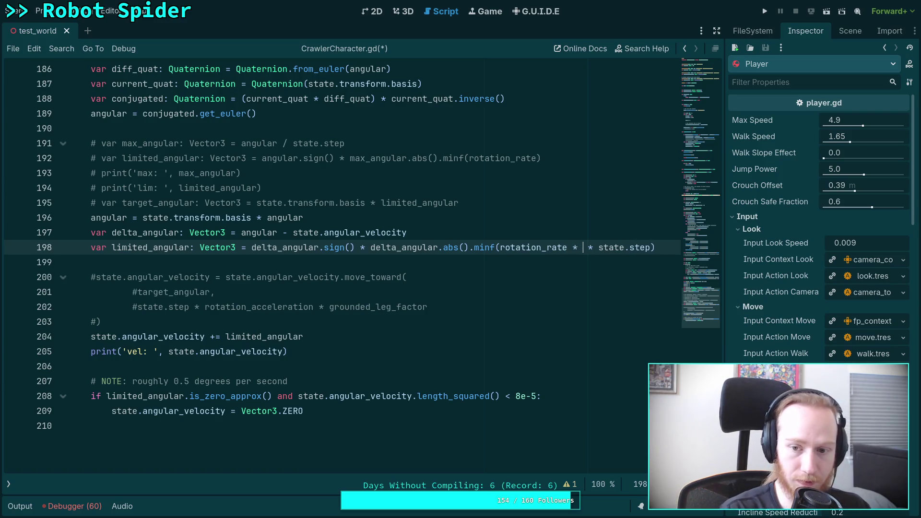
text(_l)
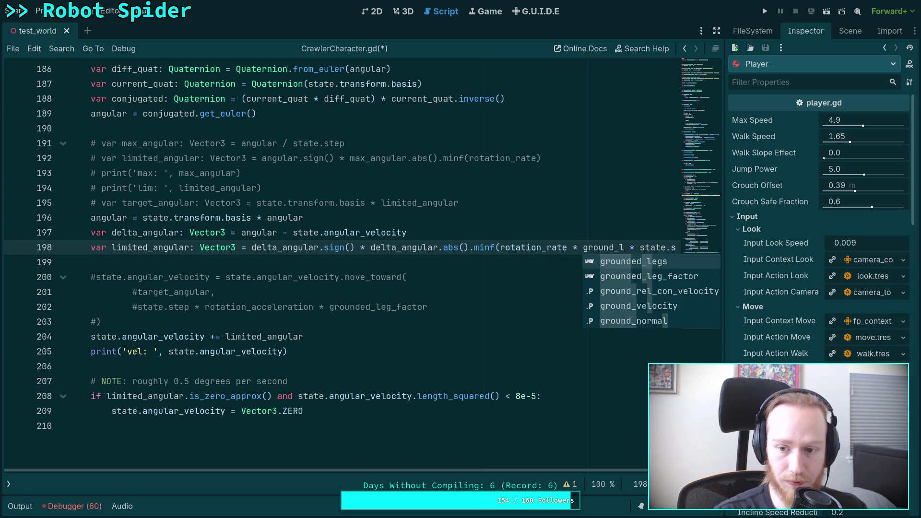
key(Down)
key(Return)
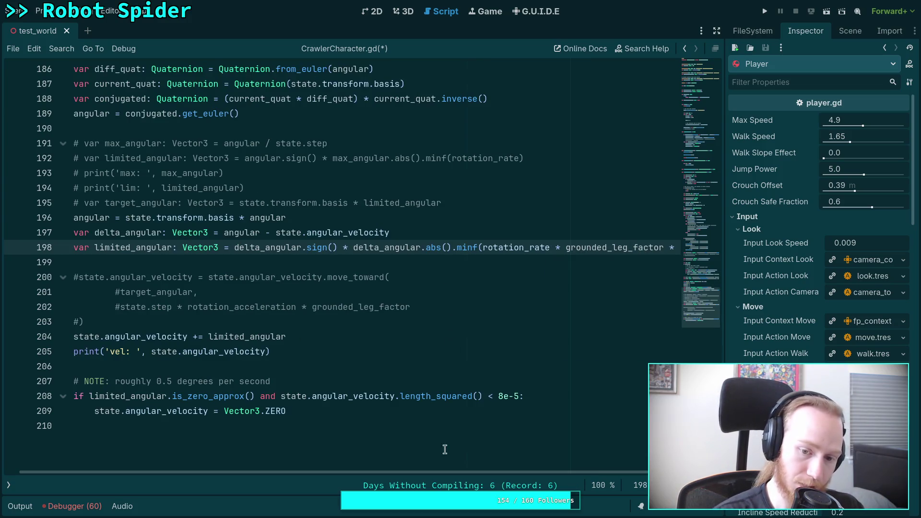
drag(468, 471, 453, 473)
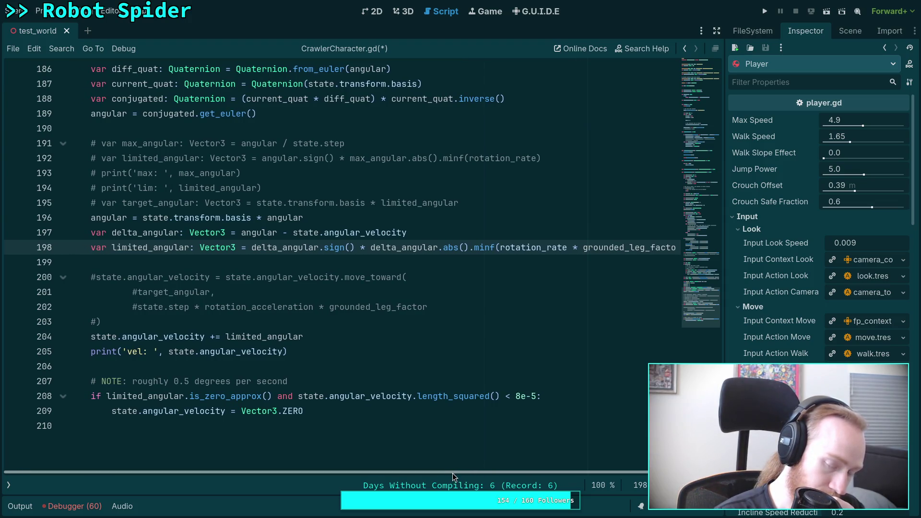
Open a parenthesis before the limited_angular expression and move it onto its own line
drag(453, 473, 546, 471)
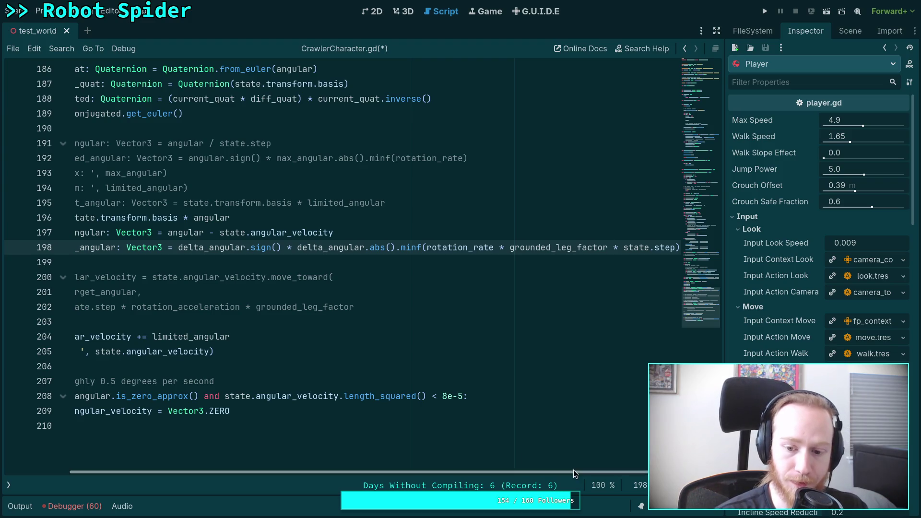
drag(573, 471, 364, 438)
click(252, 248)
text(()
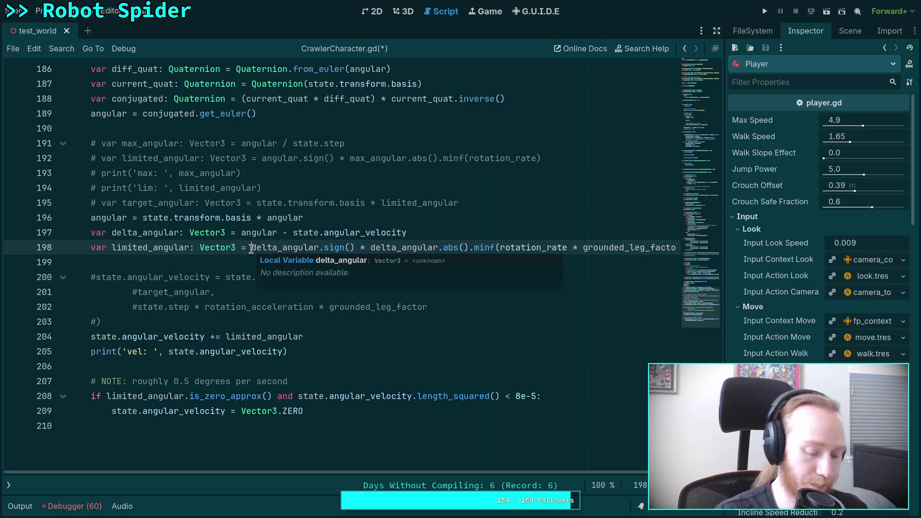
key(Return)
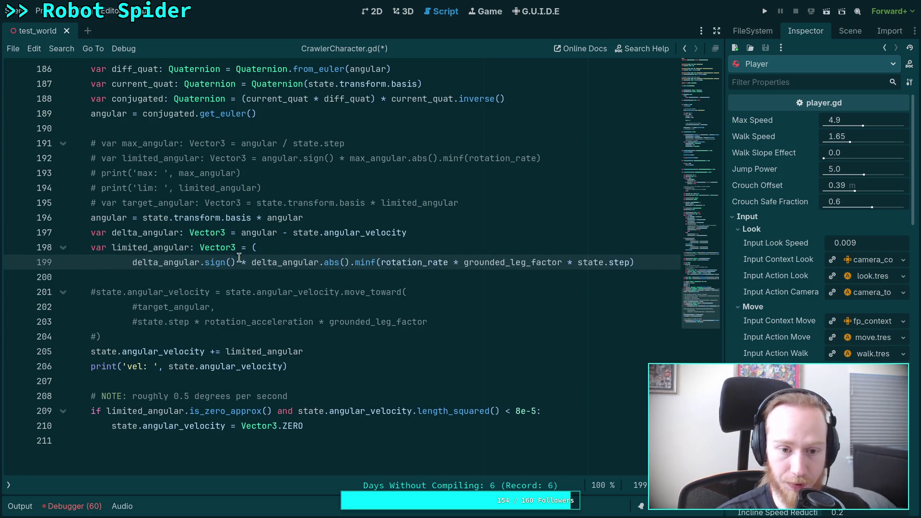
Break the expression before the multiplication and close the parenthesis on a new line 201
click(240, 262)
key(Return)
key(Up)
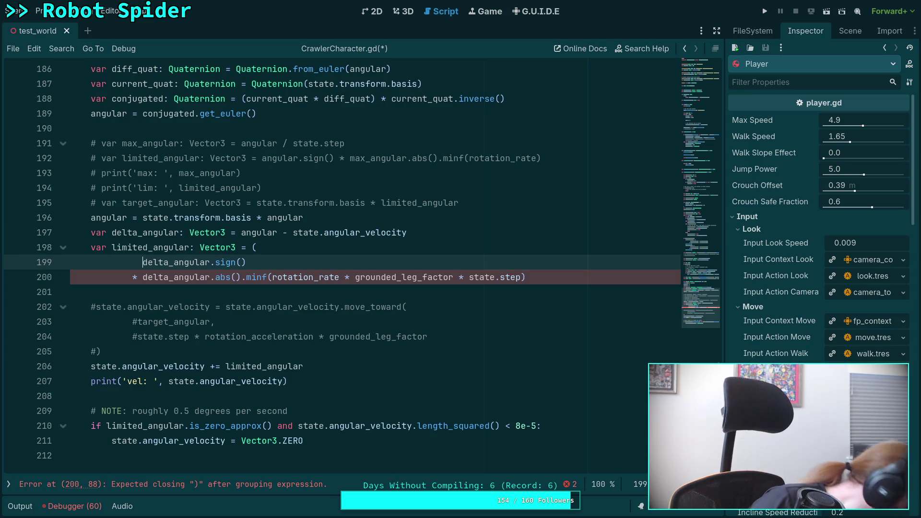
click(553, 273)
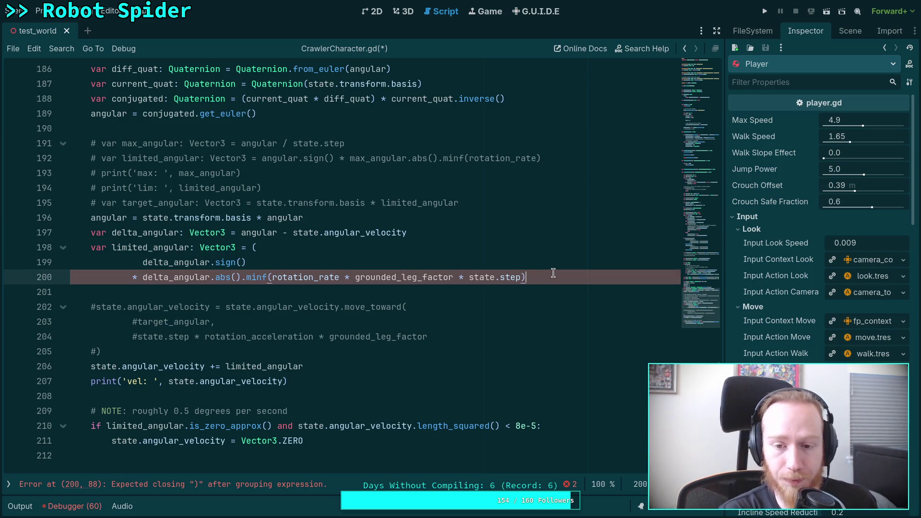
key(Return)
text())
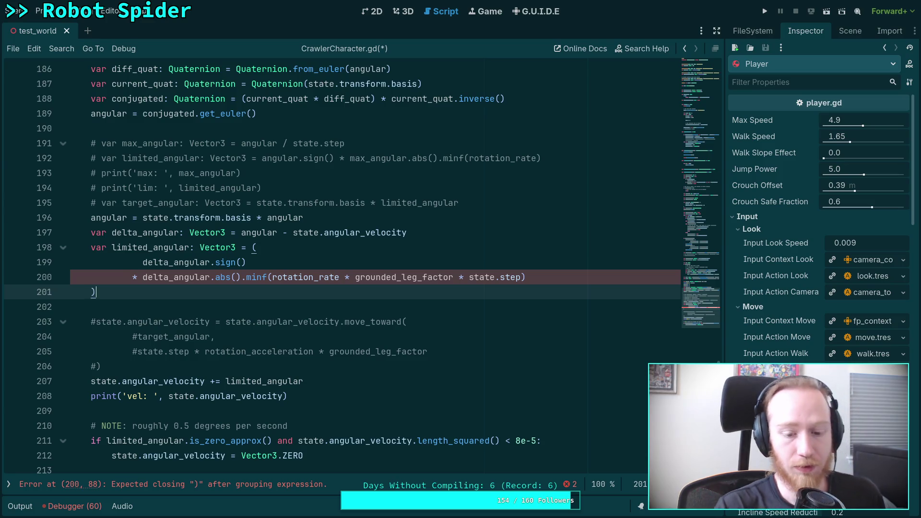
click(535, 305)
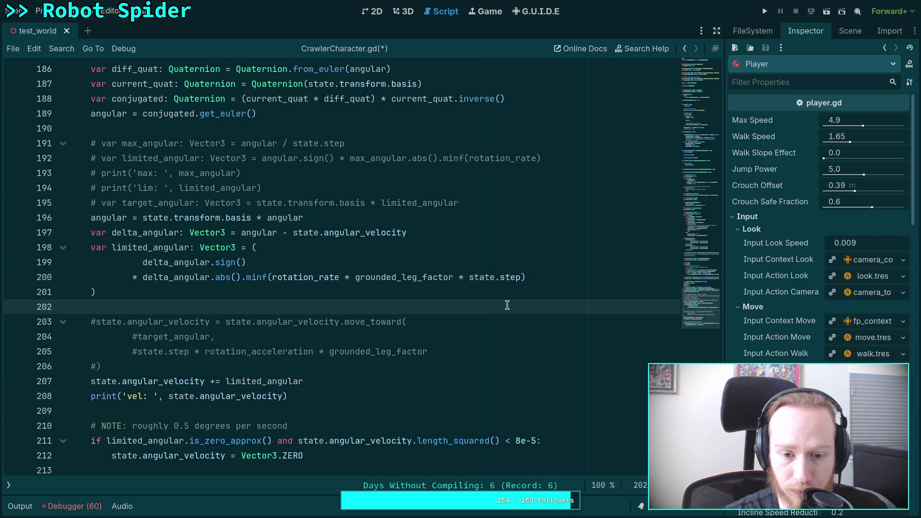
double_click(307, 280)
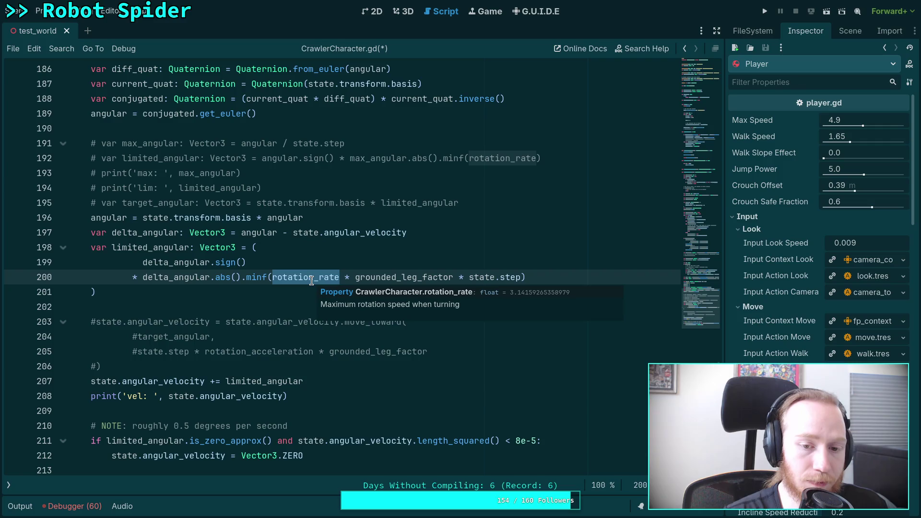
click(284, 306)
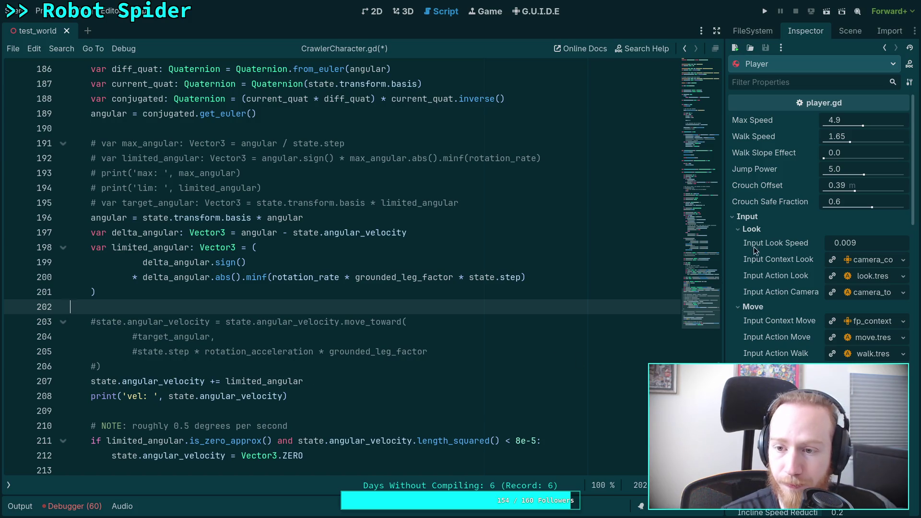
click(850, 30)
Select CrawlerBot to inspect Rotation Rate 180 and Rotation Acceleration 120, briefly checking the output log
click(758, 335)
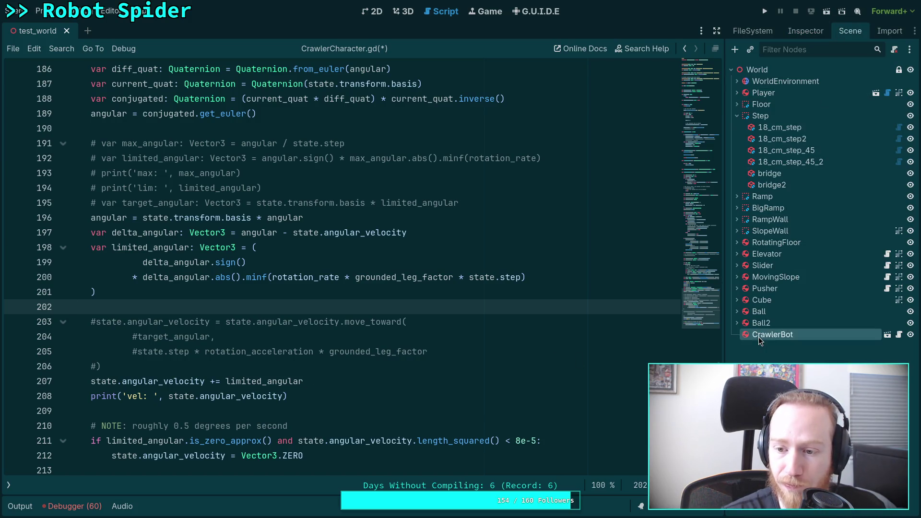
click(804, 32)
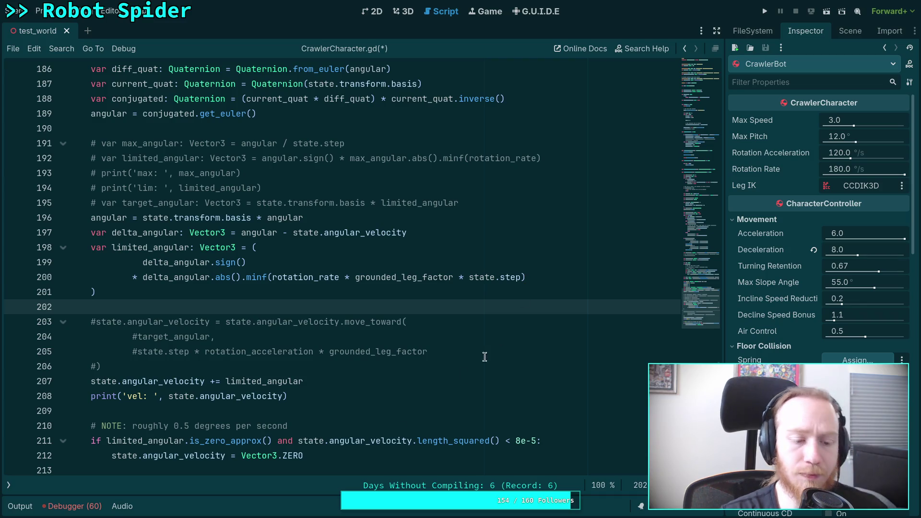
click(29, 507)
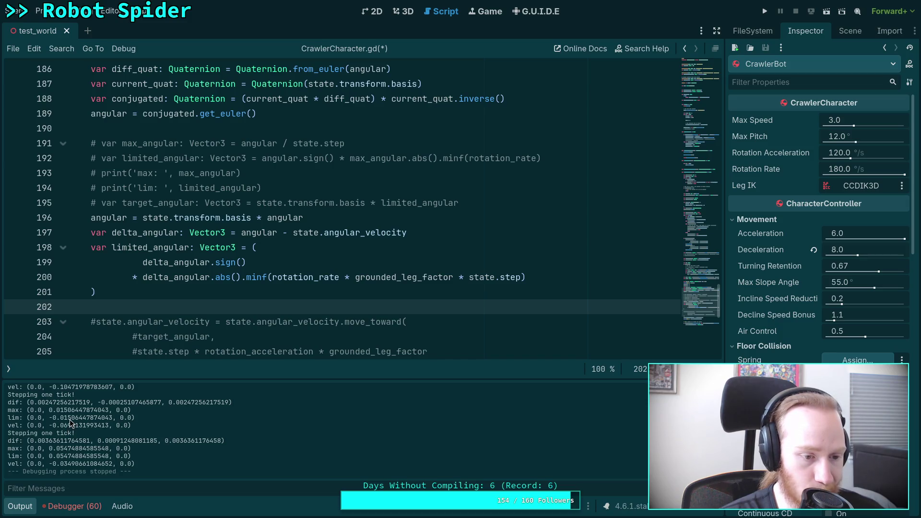
click(20, 506)
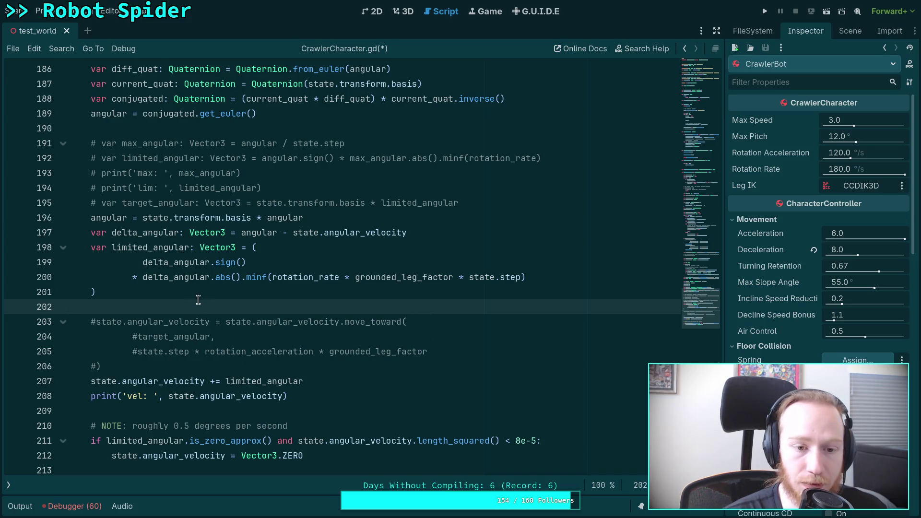
scroll(259, 196, up, 1)
scroll(260, 196, up, 2)
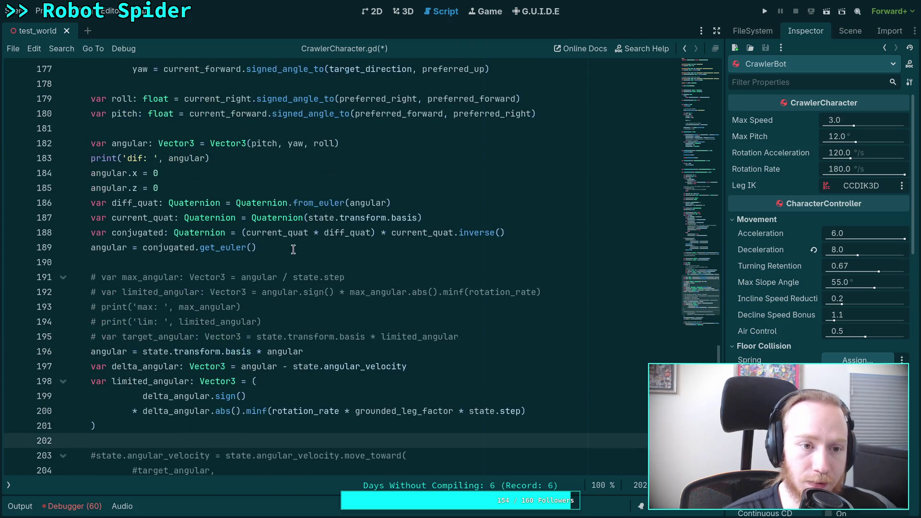
scroll(317, 344, down, 1)
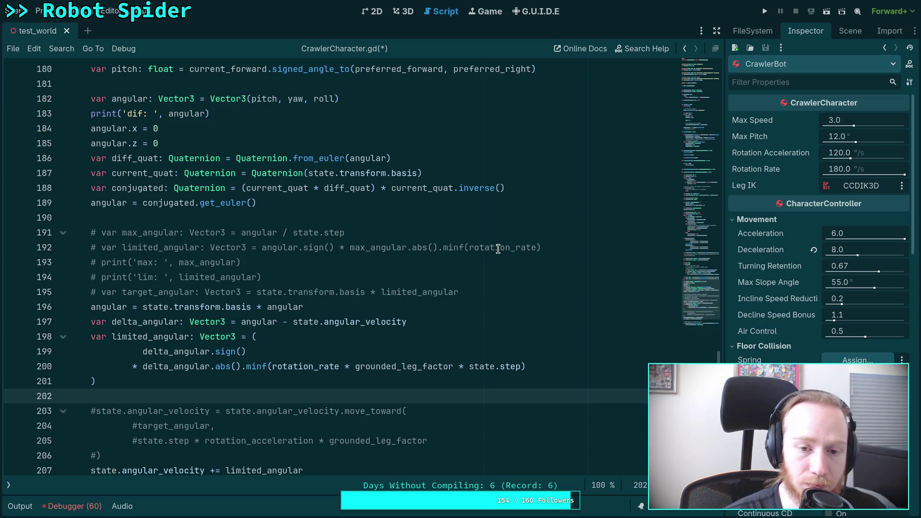
drag(349, 248, 407, 245)
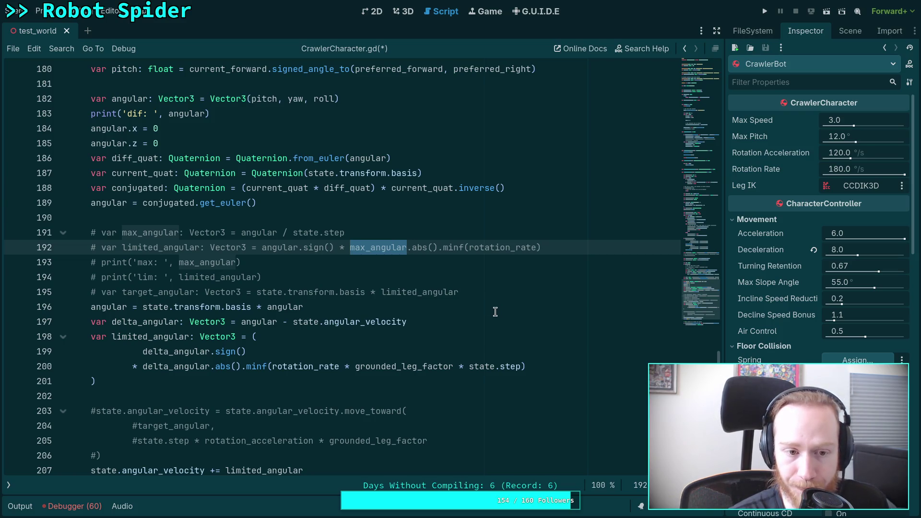
click(464, 337)
click(444, 397)
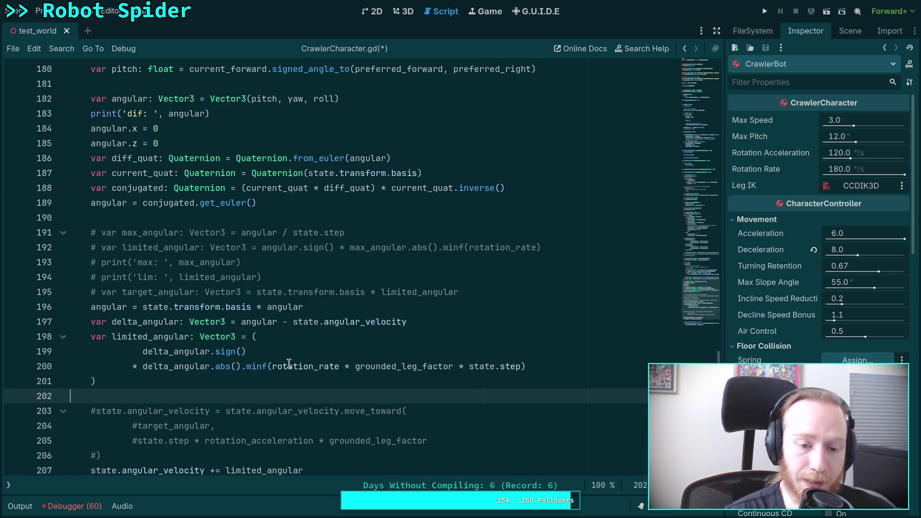
double_click(326, 370)
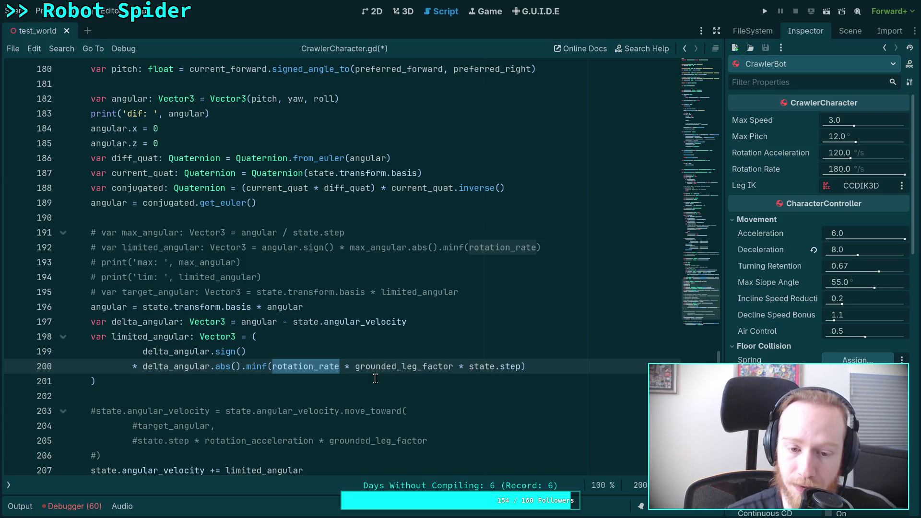
Change rotation_rate to rotation_acceleration in line 200's minf cap
key(Right)
key(shift+Left)
key(shift+Left)
key(shift+Left)
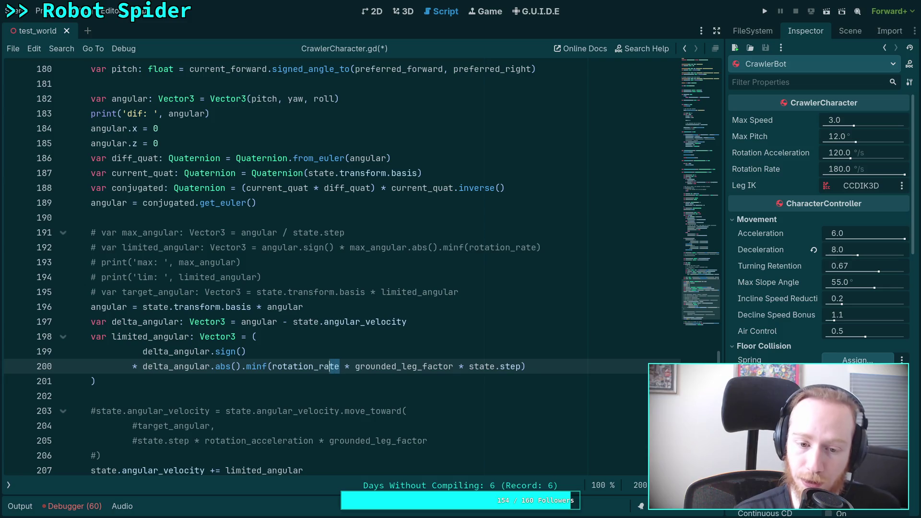
text(acc)
key(Return)
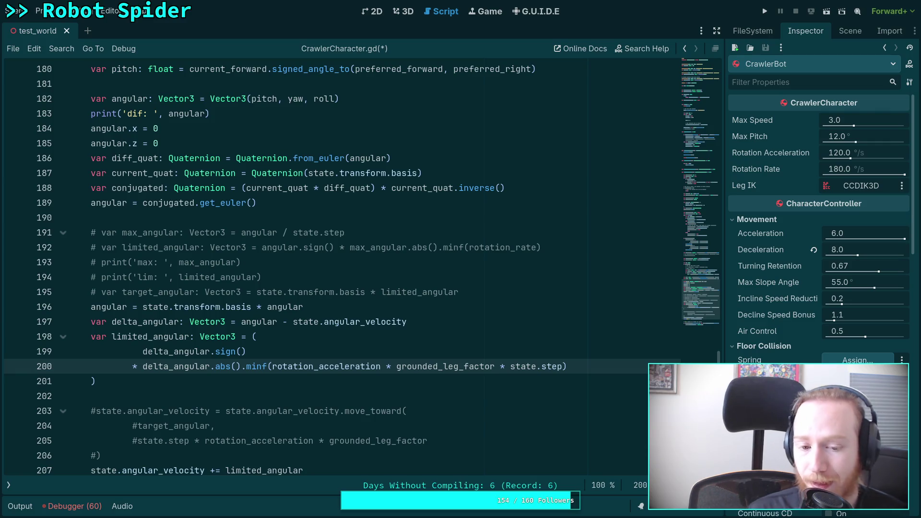
Undo back to the move_toward version and uncomment lines 191–195
scroll(273, 335, down, 2)
key(ctrl+z)
key(ctrl+z)
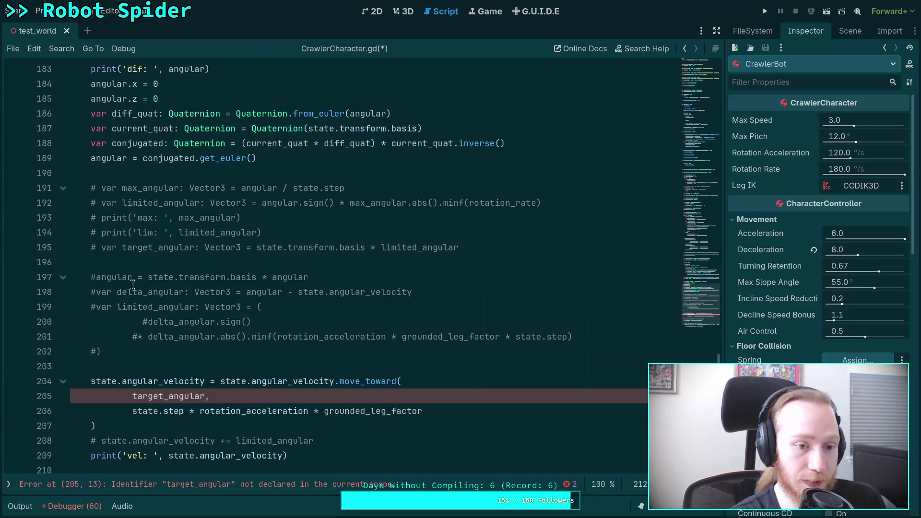
drag(124, 247, 123, 192)
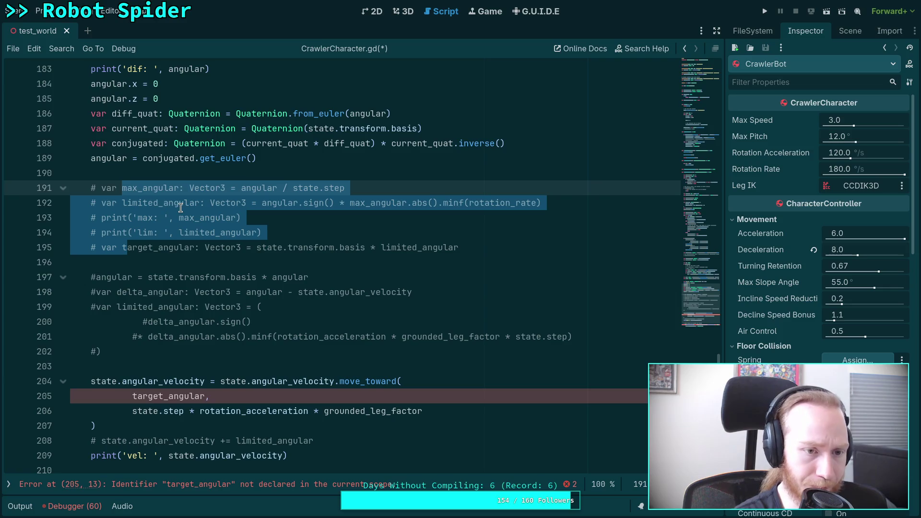
key(alt+o)
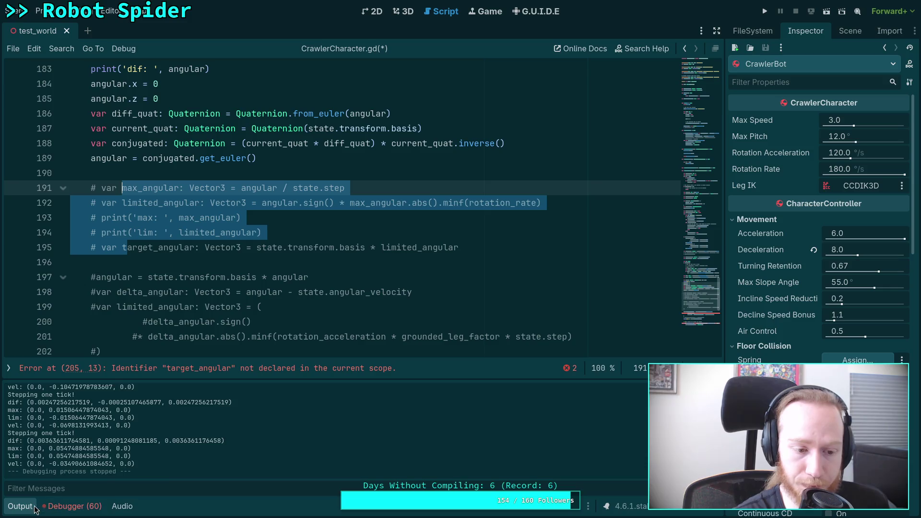
click(19, 506)
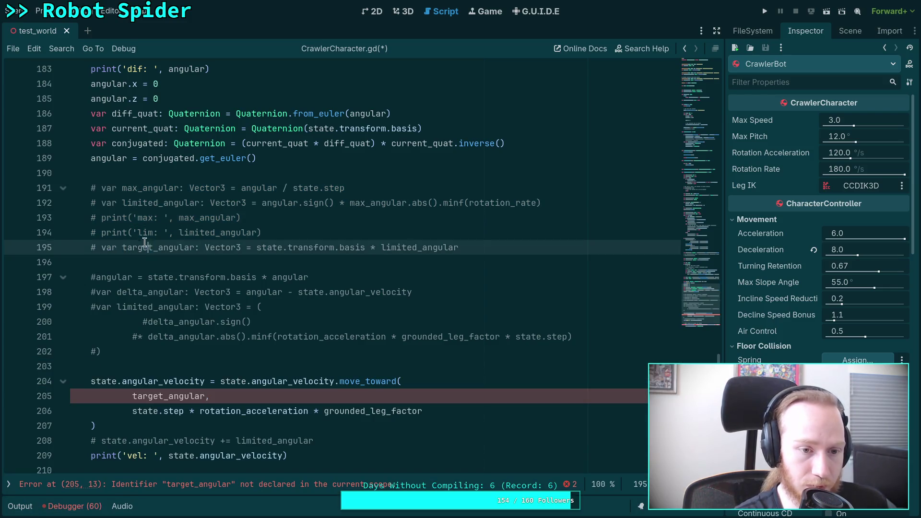
key(ctrl+k)
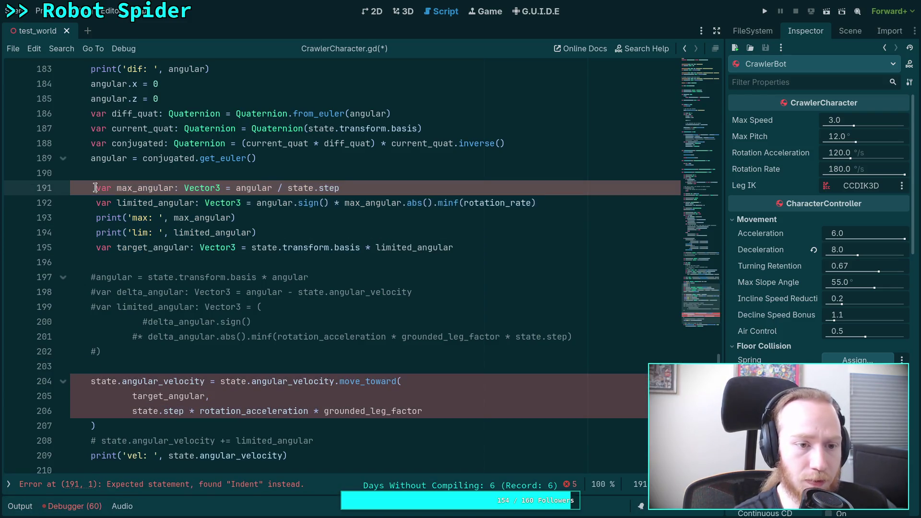
Fix the indentation of lines 191–195 so they sit inside the function
drag(70, 188, 70, 248)
key(shift+Tab)
key(Tab)
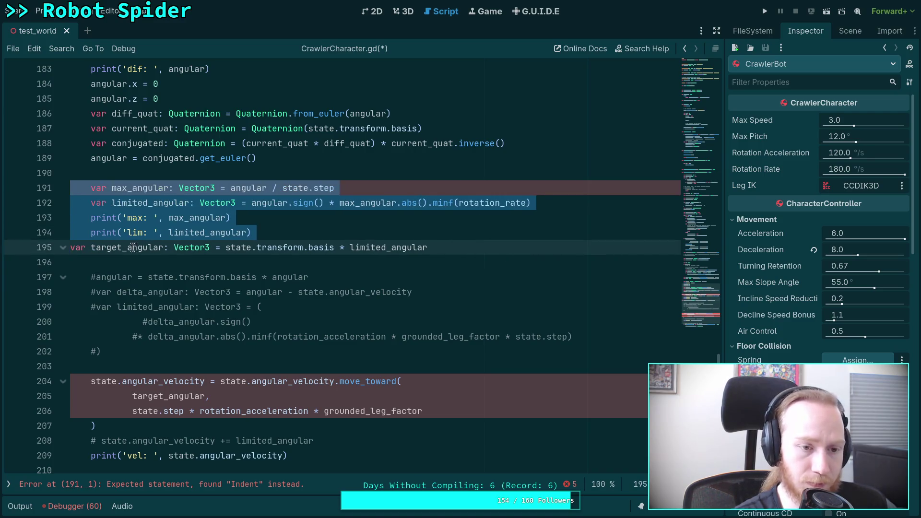
click(78, 248)
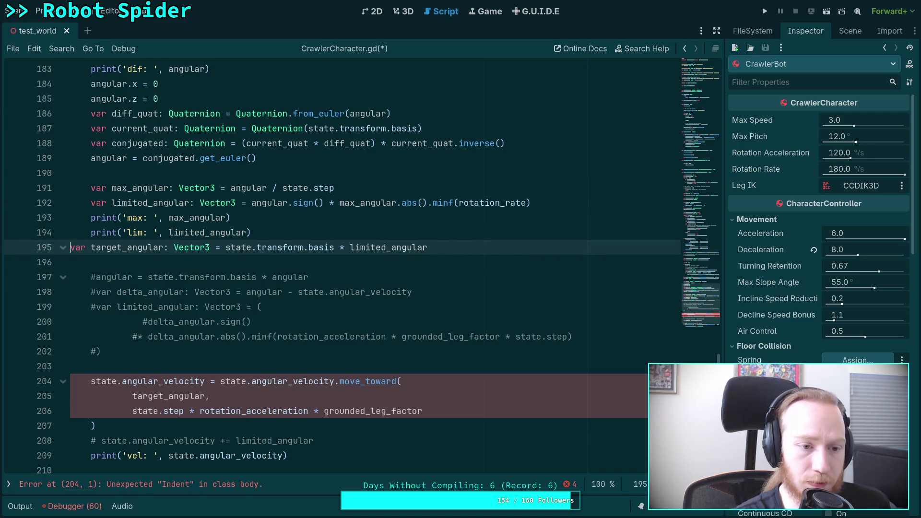
key(Tab)
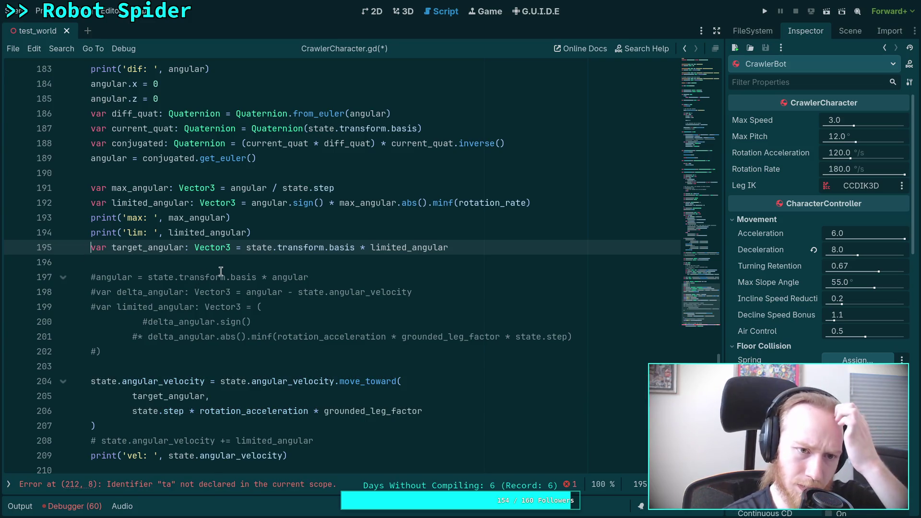
double_click(152, 188)
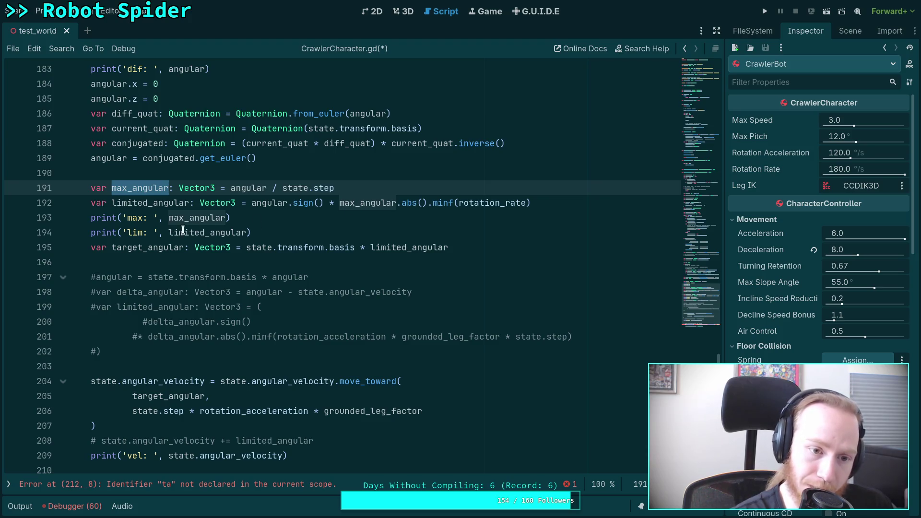
Complete the undefined 'ta' on line 212 to target_angular
scroll(182, 235, down, 1)
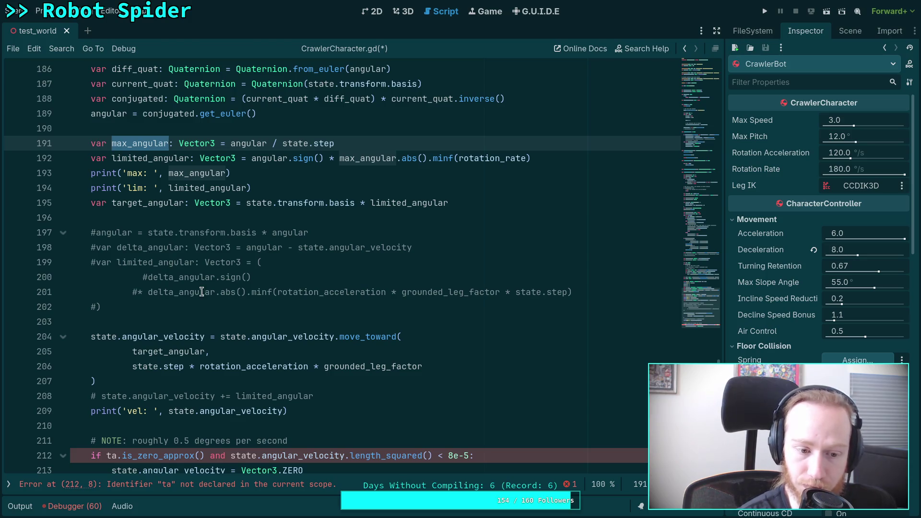
scroll(170, 312, down, 1)
click(117, 411)
text(r)
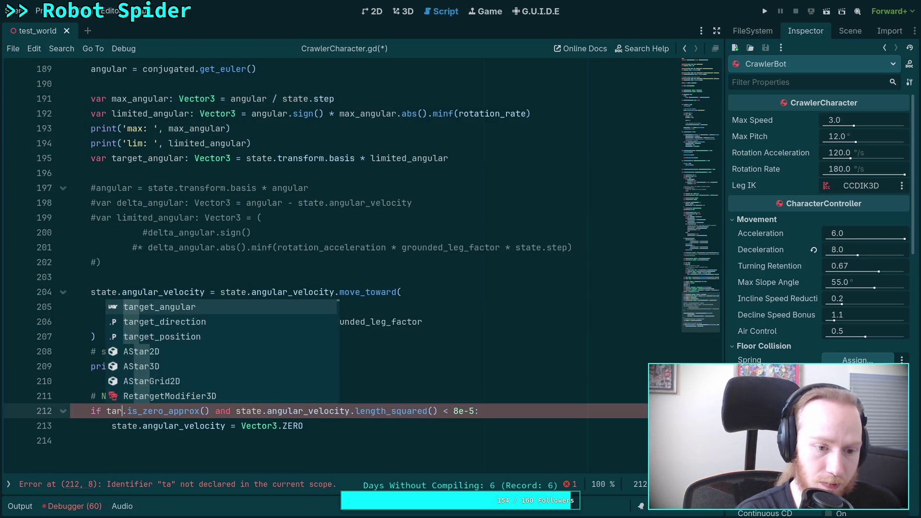
key(Return)
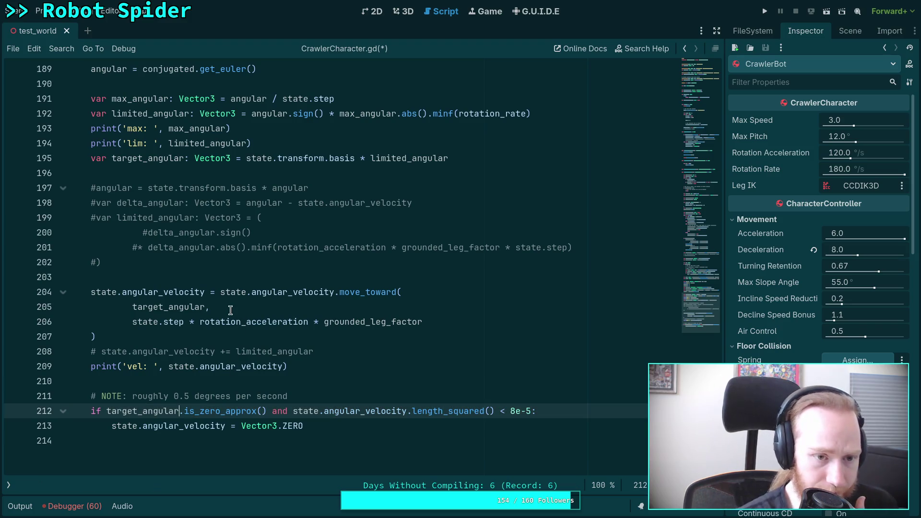
scroll(230, 308, up, 2)
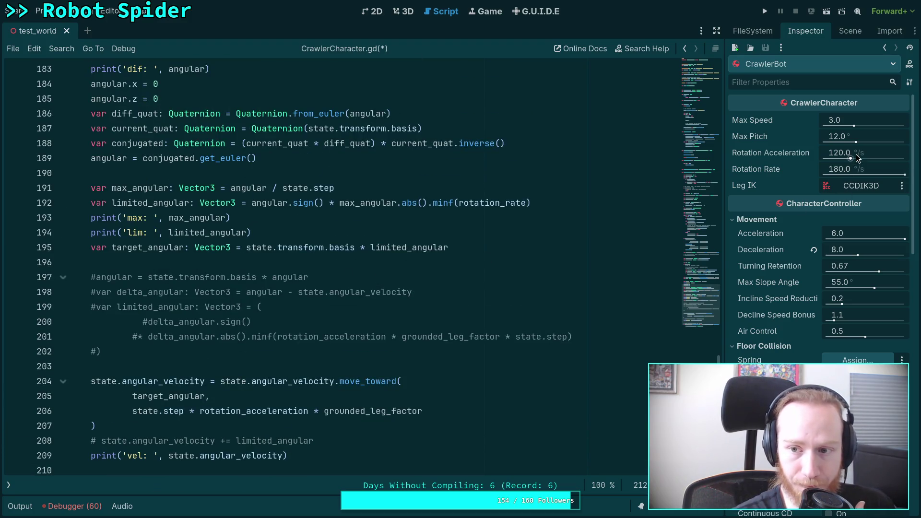
Change rotation_acceleration on line 12 from deg_to_rad(120.0) to deg_to_rad(240.0) and save CrawlerCharacter.gd
mouse_move(695, 297)
mouse_down()
mouse_move(695, 63)
mouse_move(696, 315)
mouse_move(698, 80)
mouse_up()
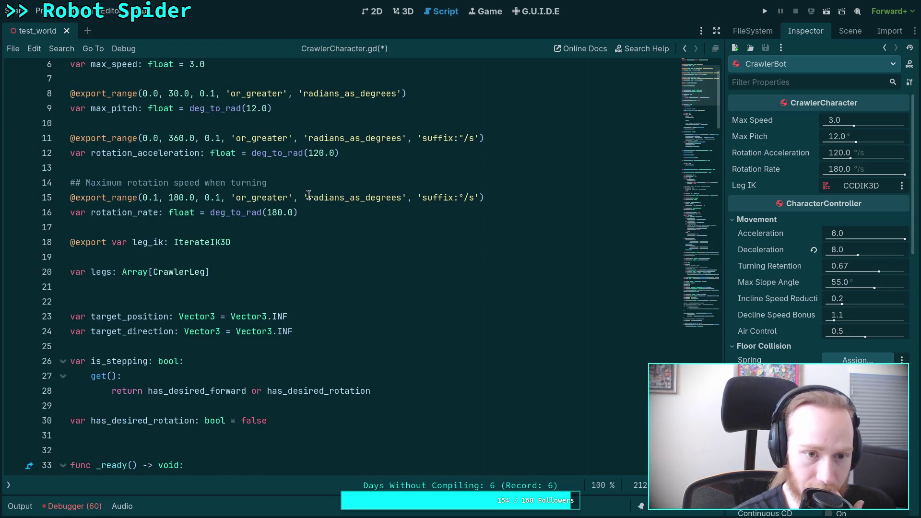
click(273, 212)
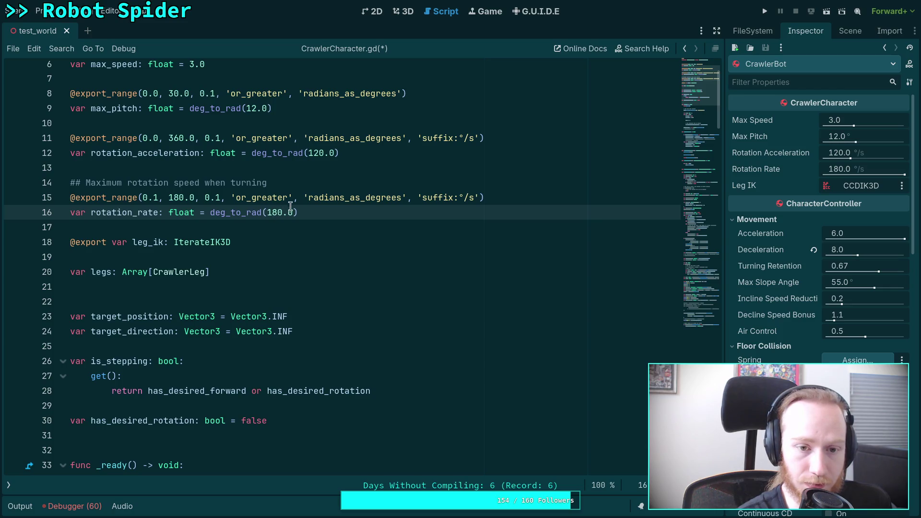
drag(317, 157, 310, 158)
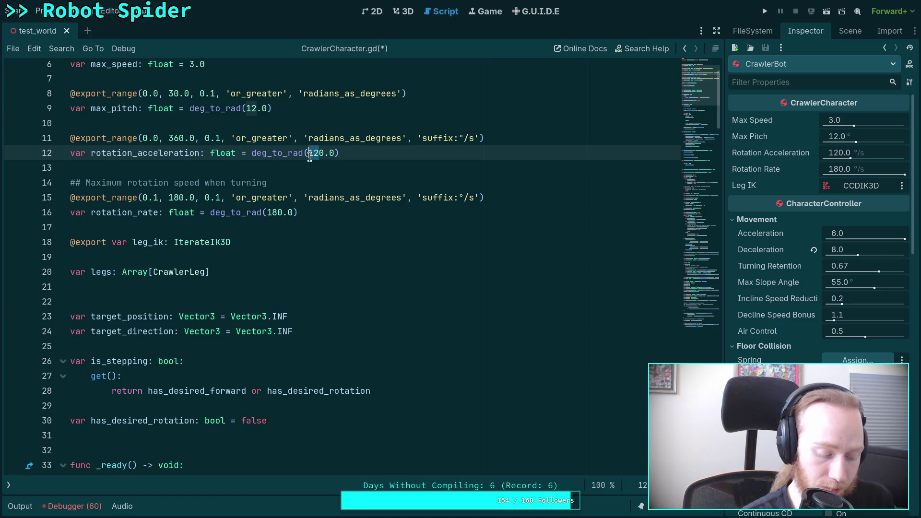
text(24)
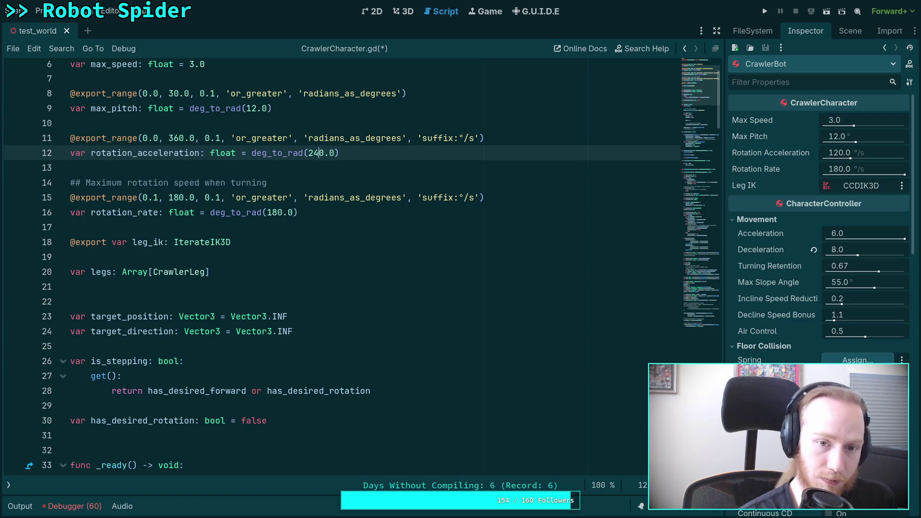
key(ctrl+s)
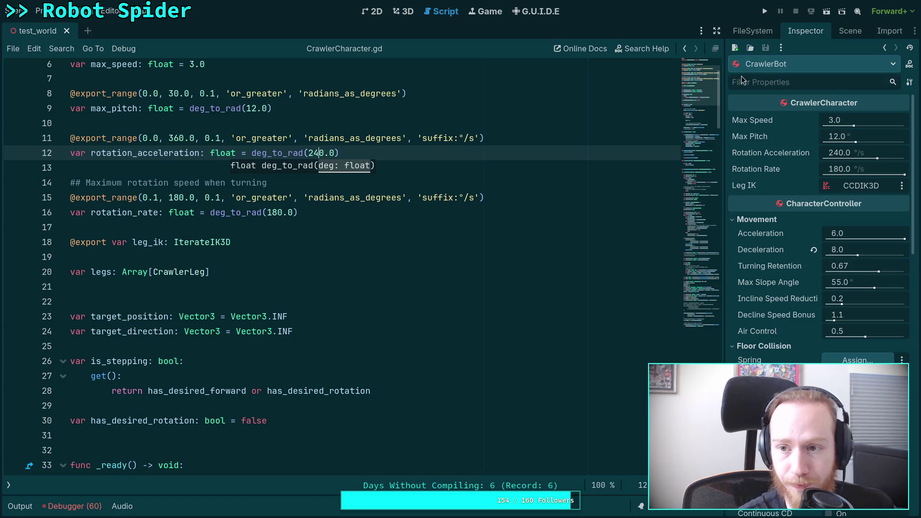
scroll(349, 224, down, 15)
scroll(349, 224, up, 18)
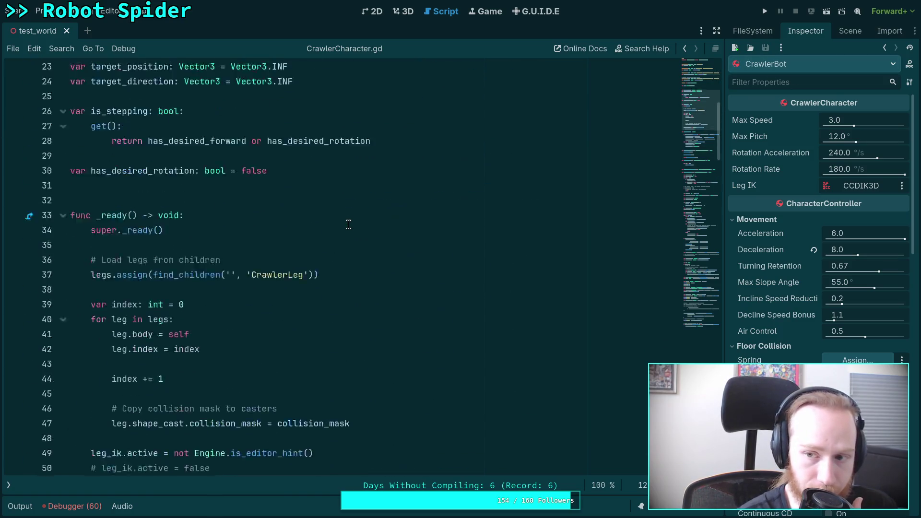
scroll(279, 246, down, 20)
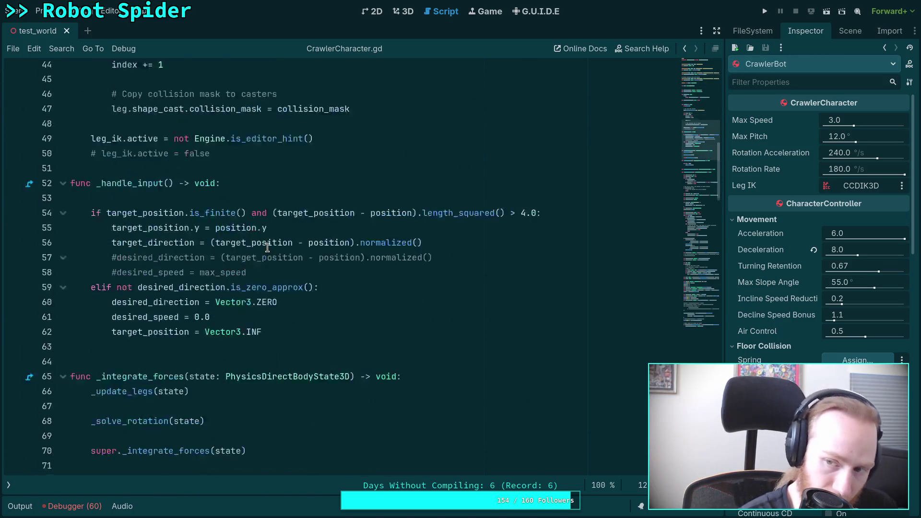
scroll(268, 246, down, 15)
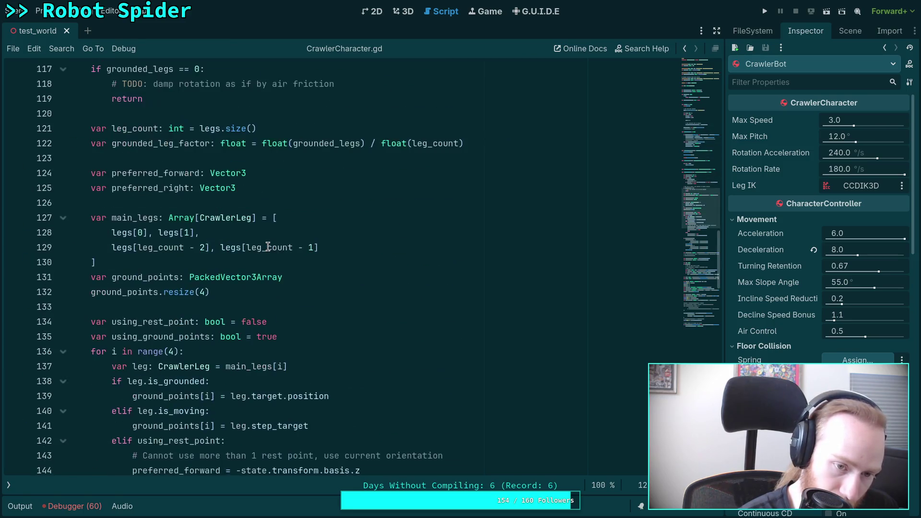
scroll(267, 246, down, 15)
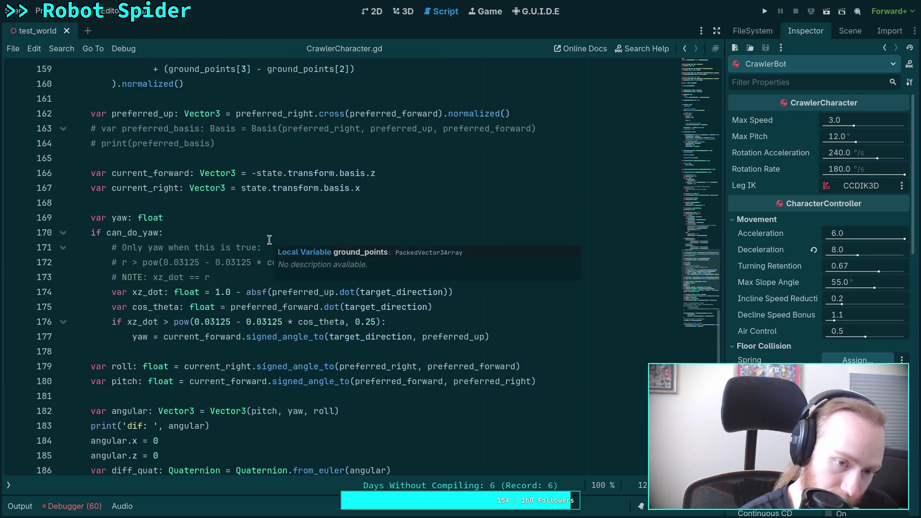
scroll(270, 238, down, 2)
scroll(270, 238, up, 1)
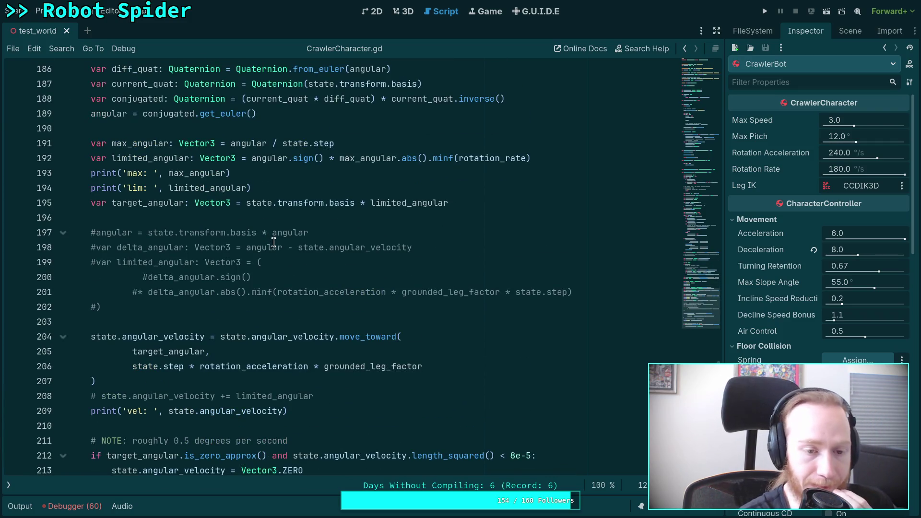
With the cursor on empty line 203, launch the spider game, watch it rotate, then stop it with F8
click(193, 311)
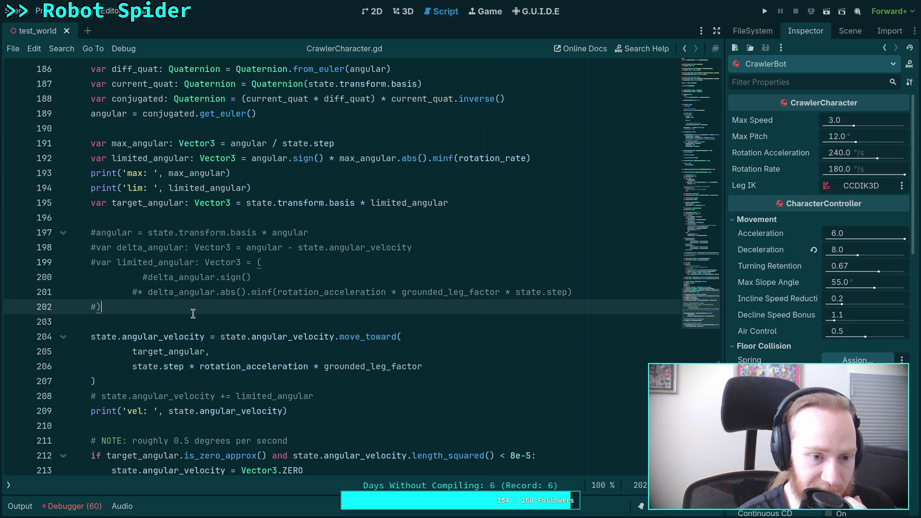
click(185, 320)
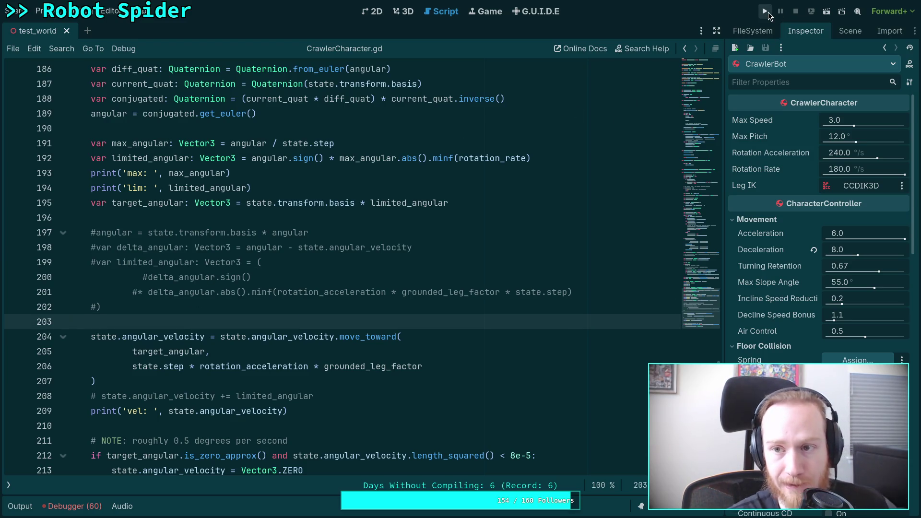
click(766, 12)
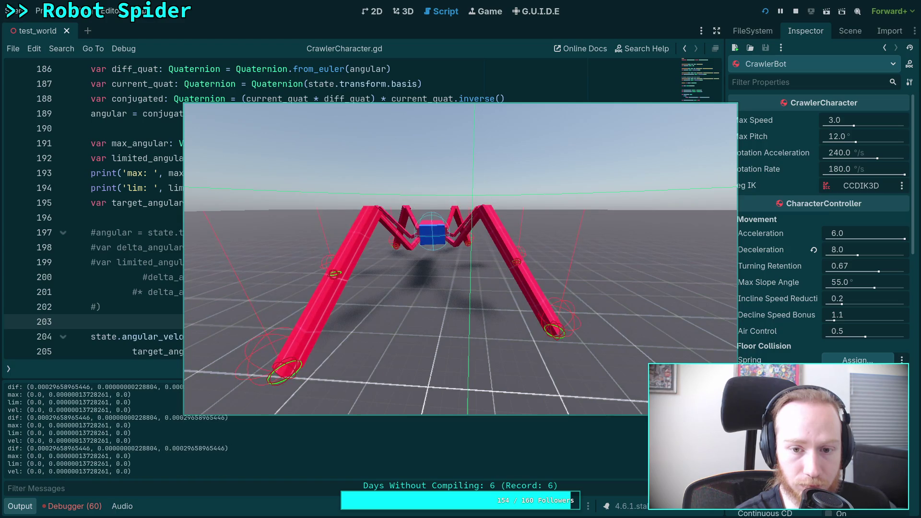
key(F8)
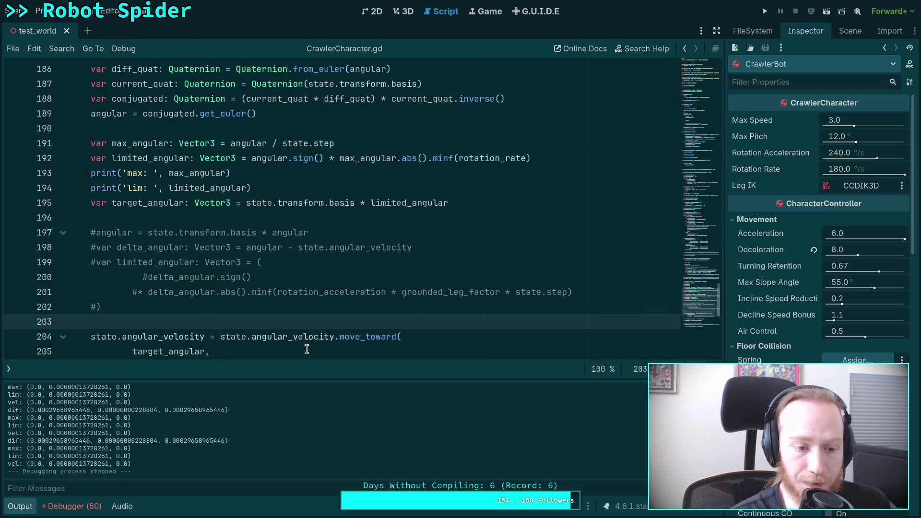
Hide the Output panel to enlarge the code view
click(20, 506)
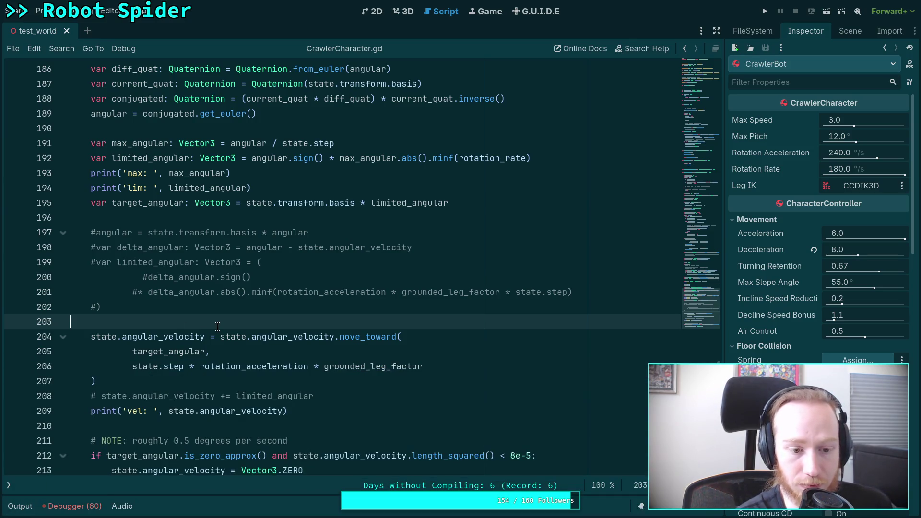
scroll(217, 327, up, 20)
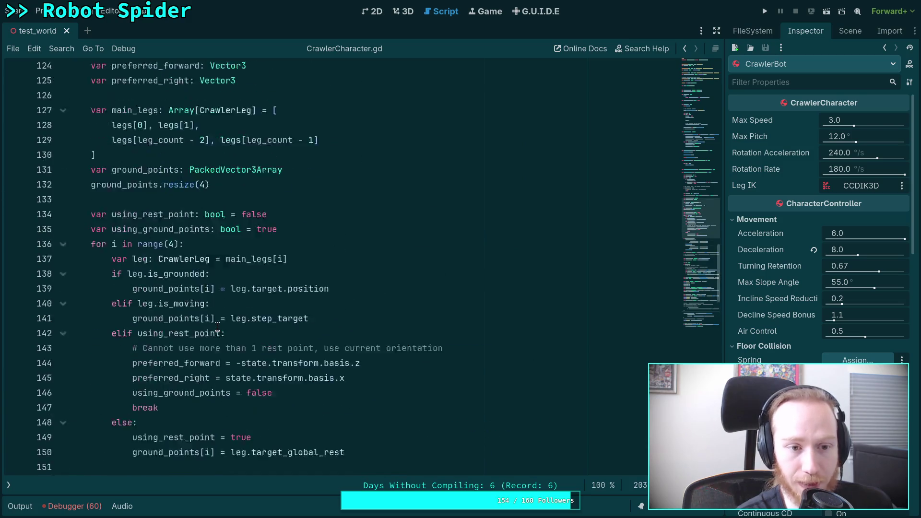
scroll(218, 327, up, 5)
scroll(217, 327, down, 15)
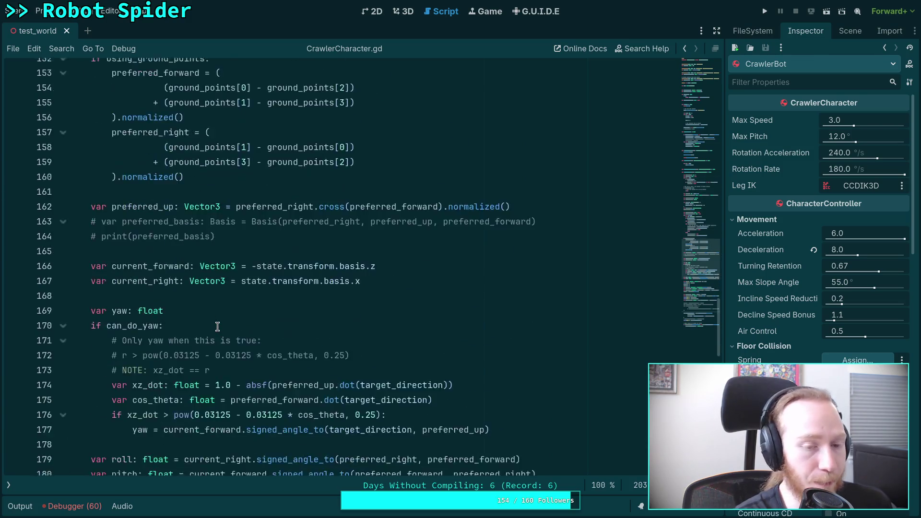
scroll(217, 327, down, 7)
Open CrawlerLeg.gd from the scripts list and scroll down to the is_stepping check
click(9, 485)
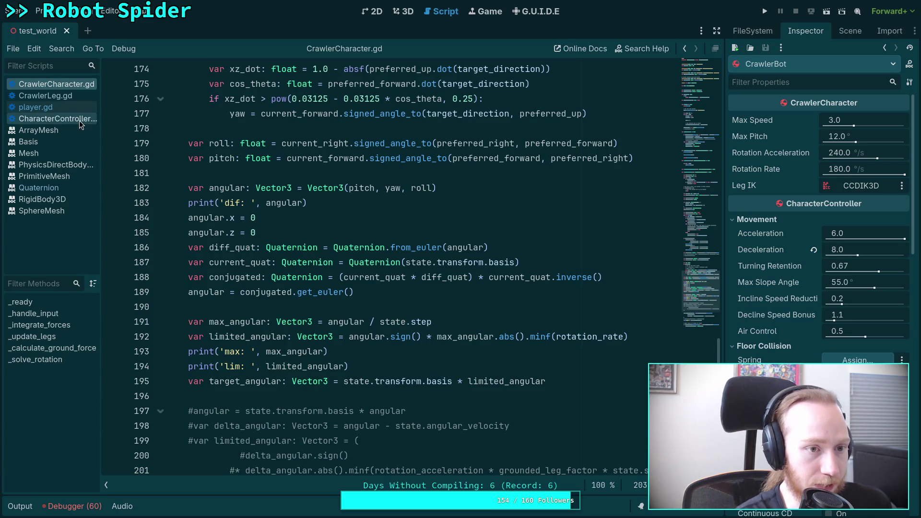
scroll(300, 213, up, 4)
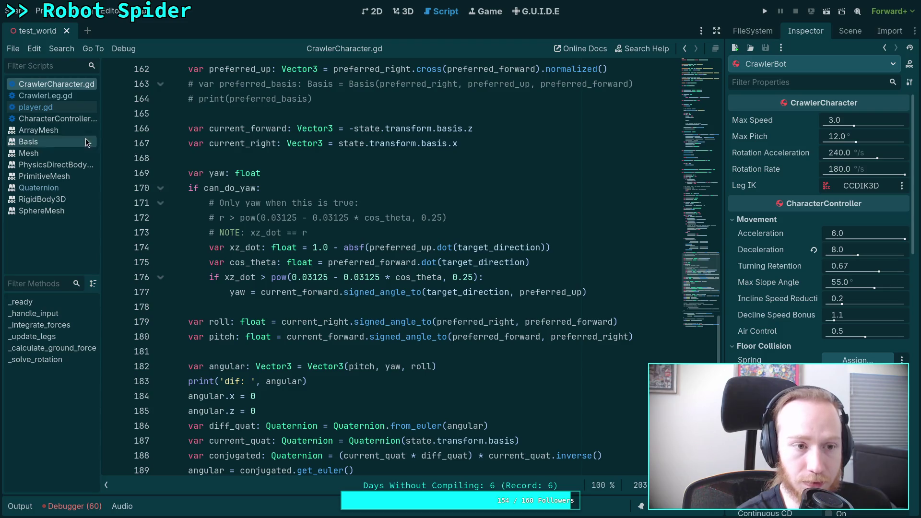
click(73, 96)
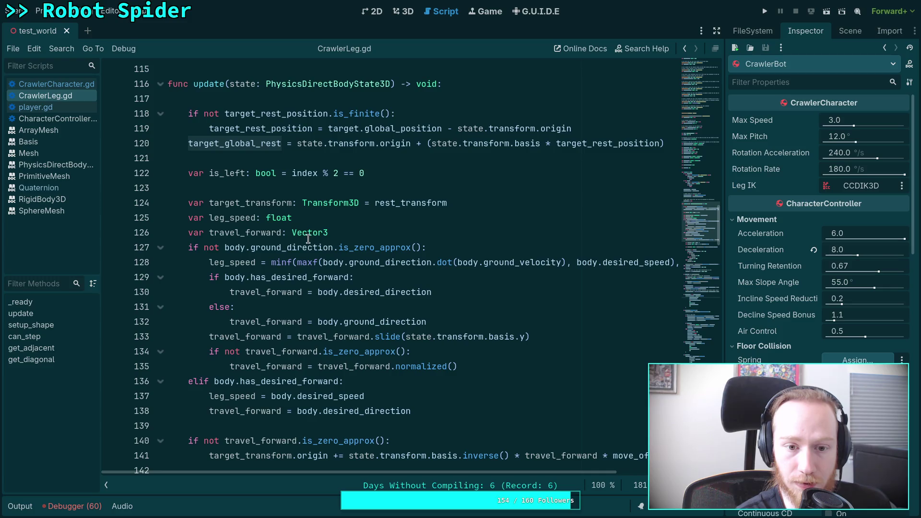
scroll(308, 239, down, 5)
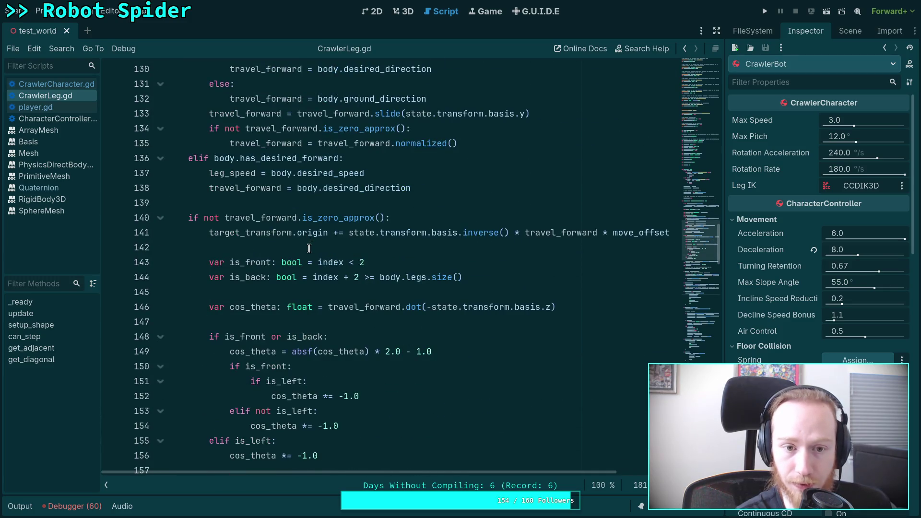
scroll(309, 248, up, 3)
scroll(298, 278, down, 1)
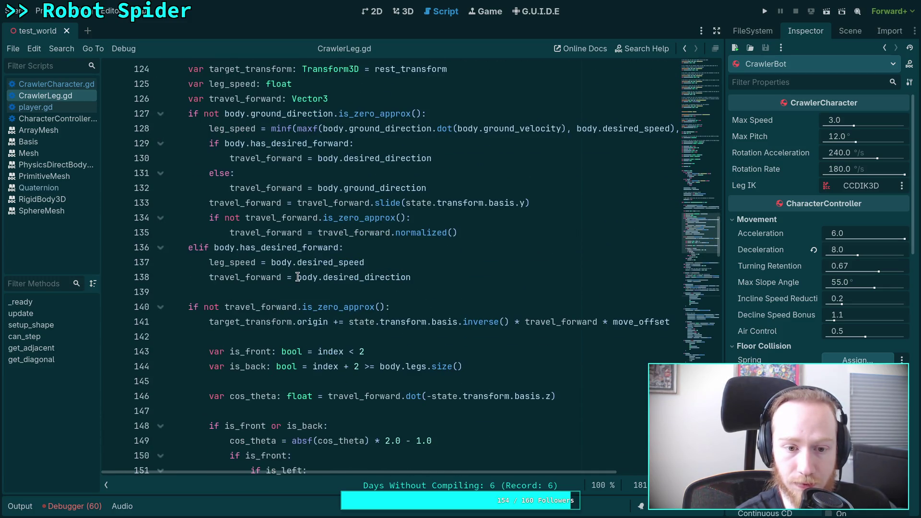
scroll(270, 277, down, 4)
scroll(282, 273, down, 4)
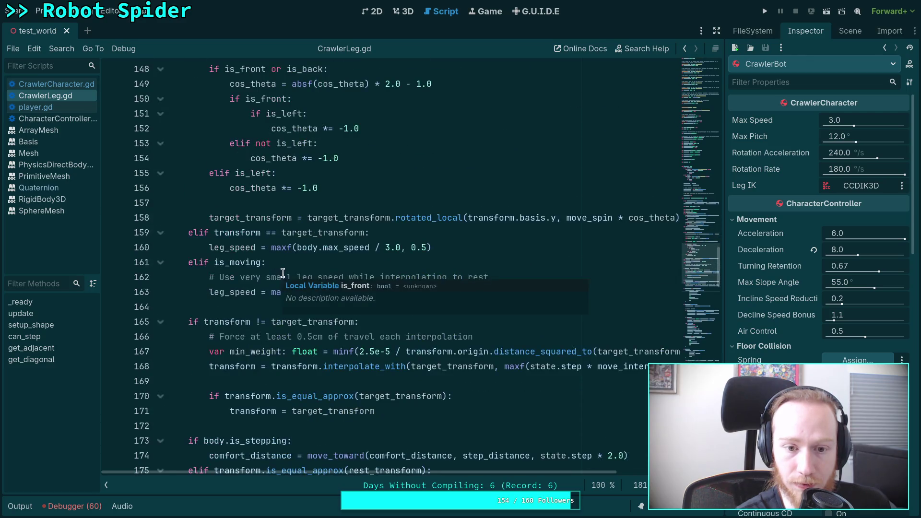
scroll(220, 287, down, 2)
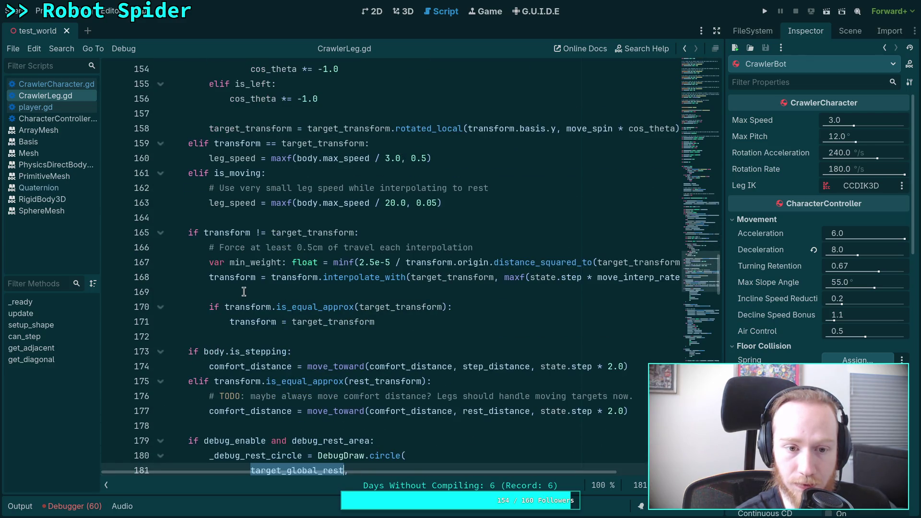
scroll(244, 292, down, 3)
Jump to is_stepping's definition in CrawlerCharacter.gd and highlight the uses of has_desired_rotation
click(239, 217)
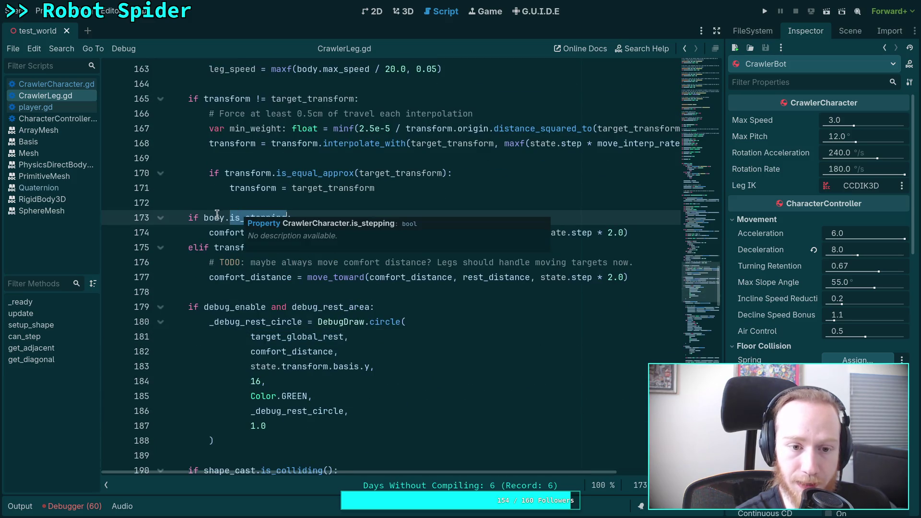
ctrl+click(239, 217)
drag(682, 257, 695, 67)
scroll(280, 254, down, 2)
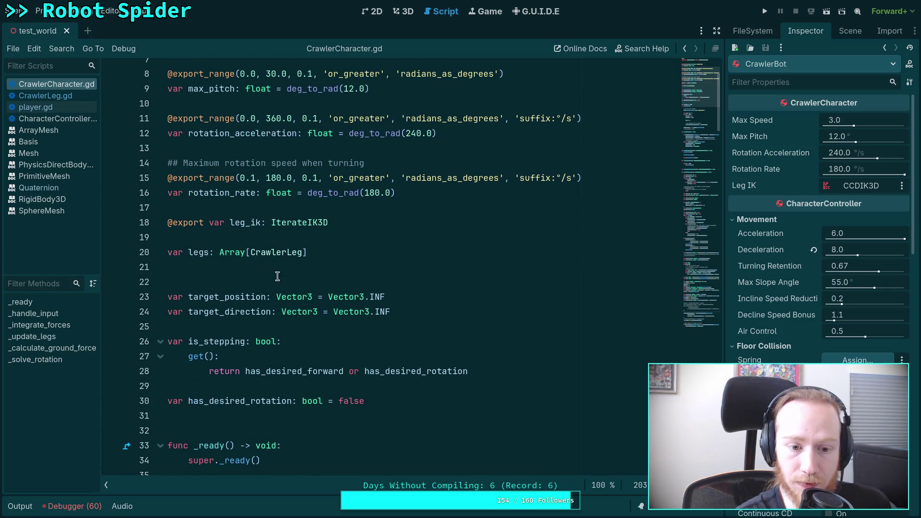
scroll(336, 312, down, 2)
double_click(398, 282)
scroll(312, 288, down, 15)
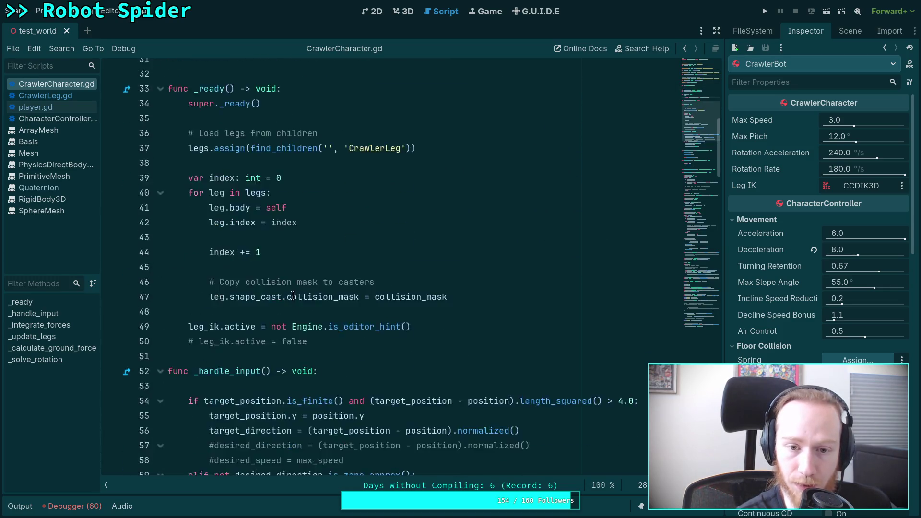
scroll(294, 295, down, 20)
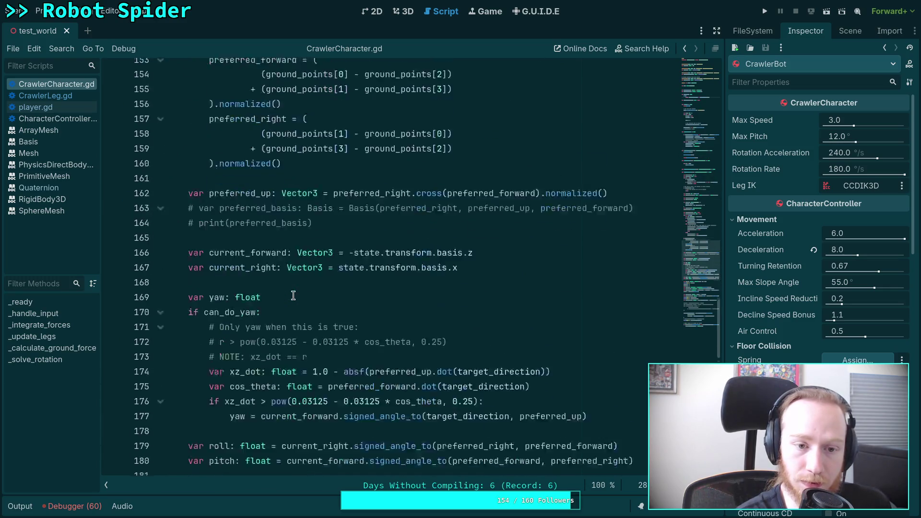
scroll(294, 295, up, 4)
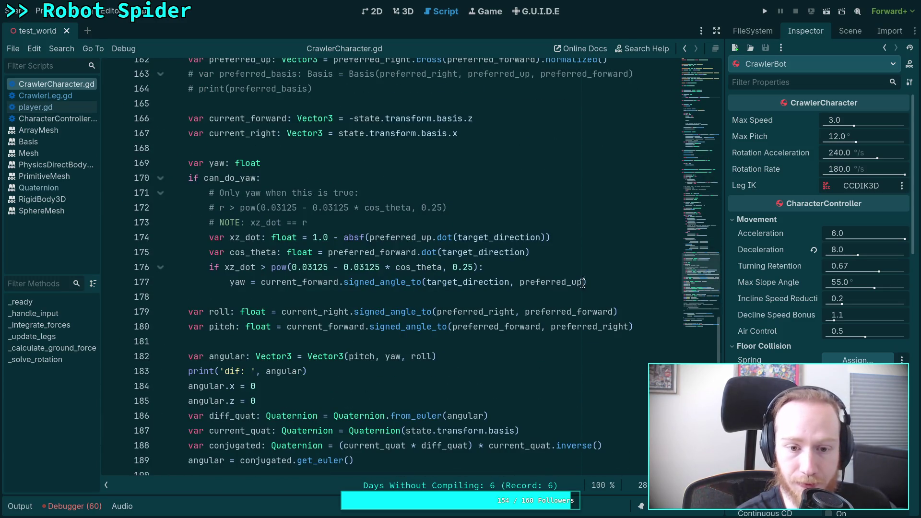
Start a has_desired_rotation assignment below the yaw declaration, then comment out that unfinished line
click(614, 281)
key(Return)
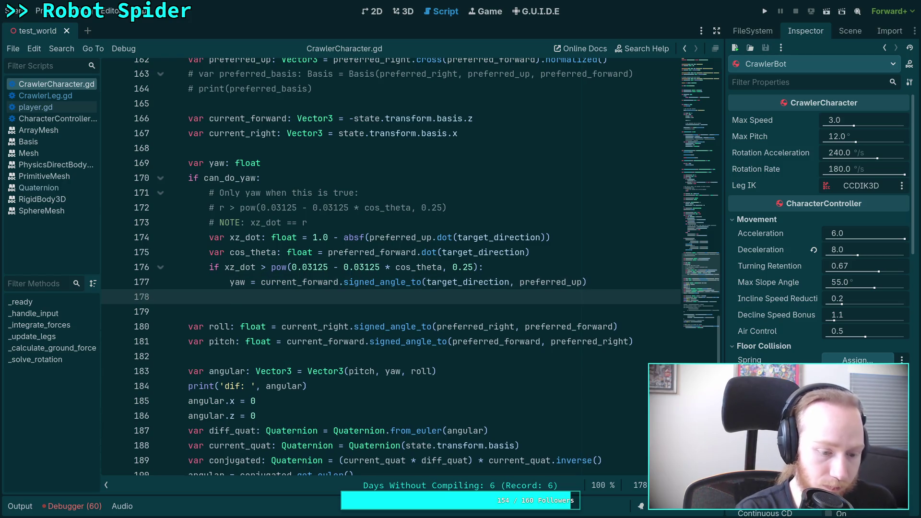
text(has_desired_rotation = true)
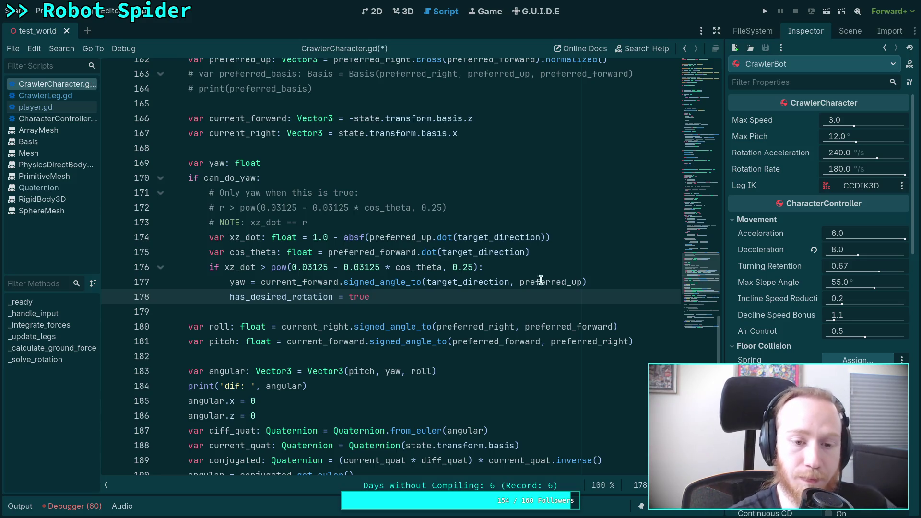
scroll(487, 278, up, 1)
click(335, 209)
key(Return)
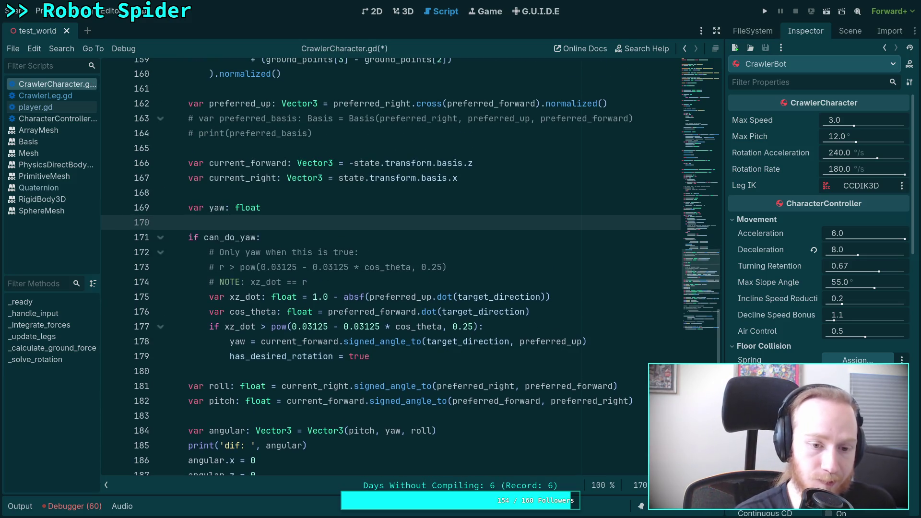
text(has_desired_rotation = false)
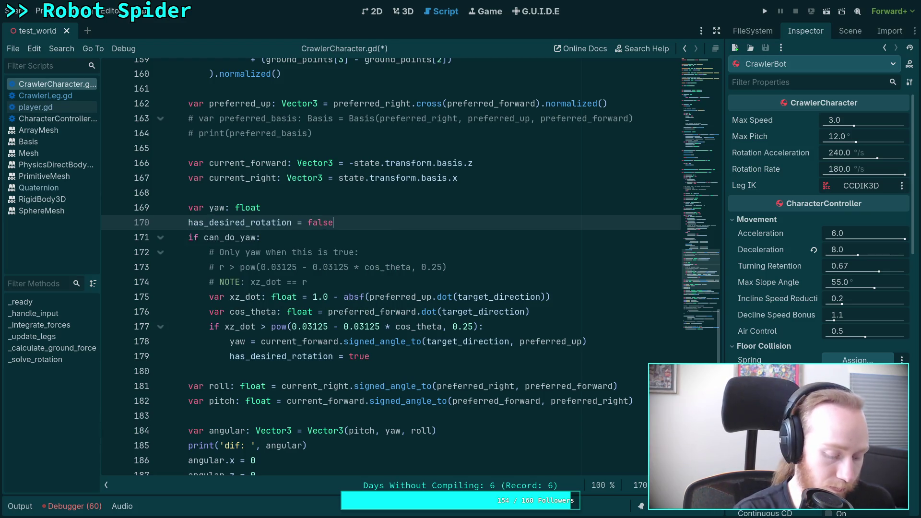
key(ctrl+k)
Add 'has_desired_rotation = false' on a new line after the leg loop and save
scroll(326, 250, up, 15)
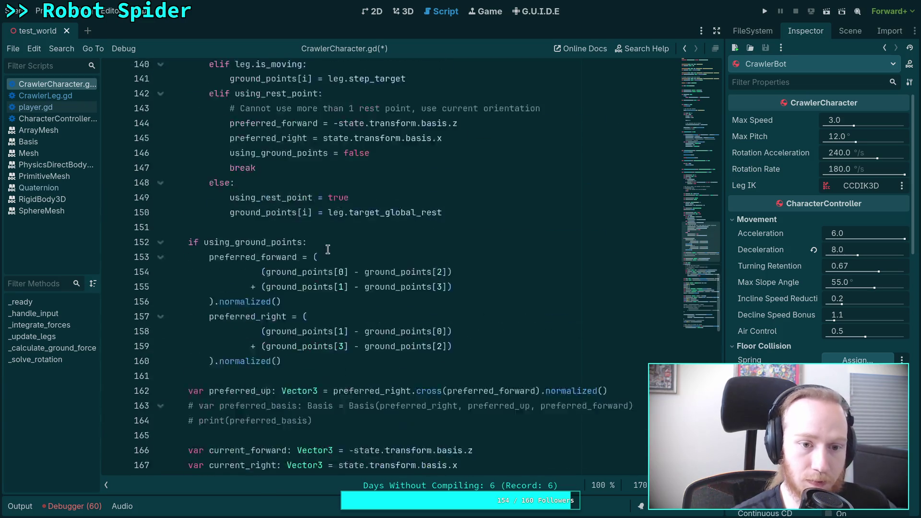
scroll(325, 250, up, 3)
scroll(344, 270, down, 3)
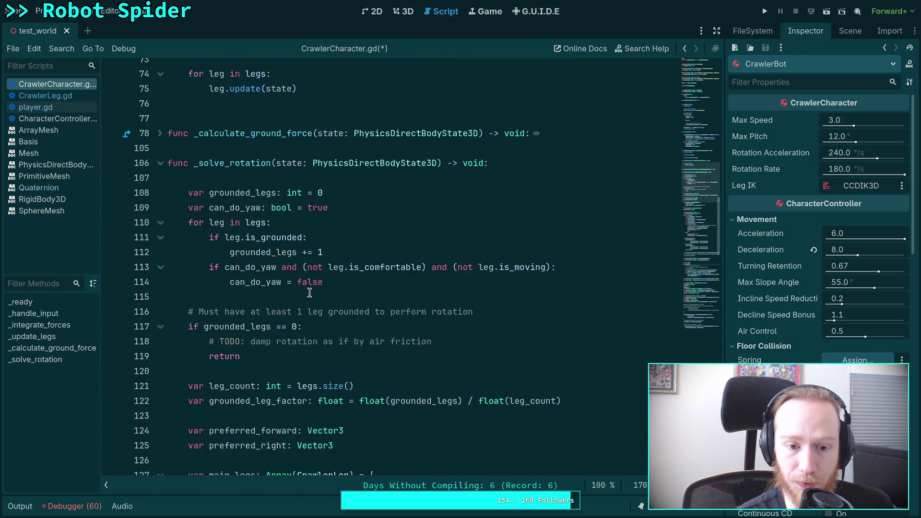
click(486, 255)
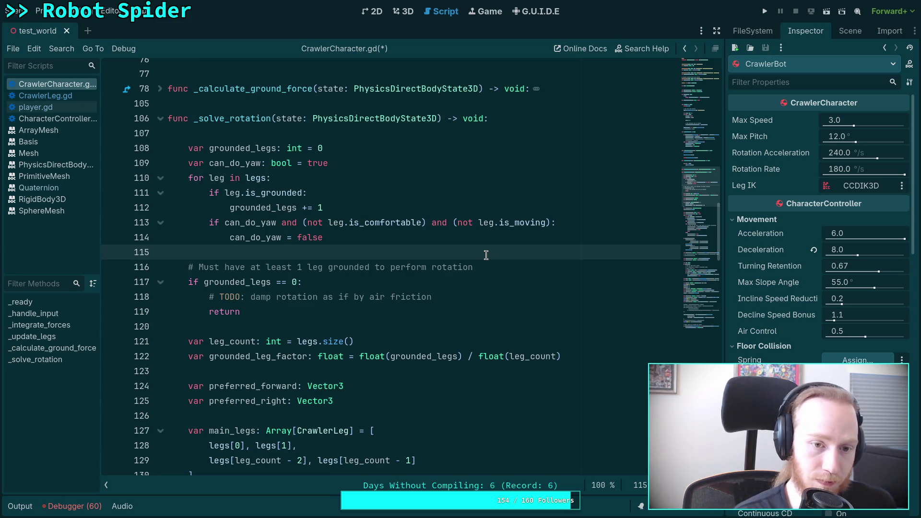
key(Return)
key(Return)
key(Up)
key(Tab)
text(has_desired_rotation = false)
key(Return)
key(Up)
key(ctrl+s)
scroll(468, 233, down, 20)
scroll(468, 233, down, 12)
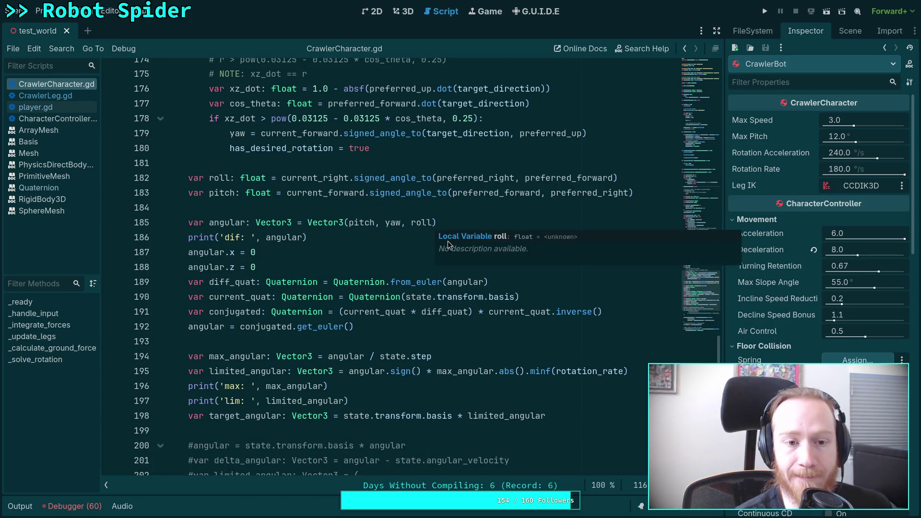
scroll(382, 259, up, 4)
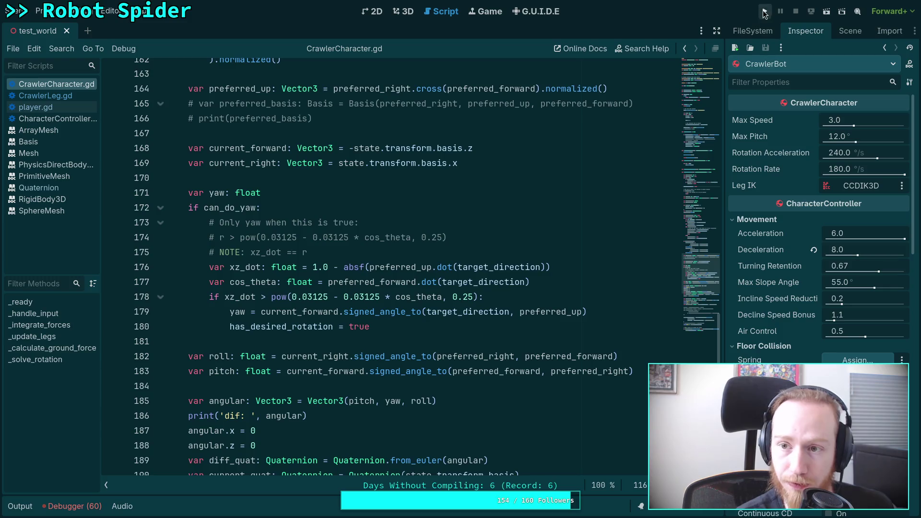
Run the spider game, advance it one physics tick with the period key, then stop it with F8
click(765, 12)
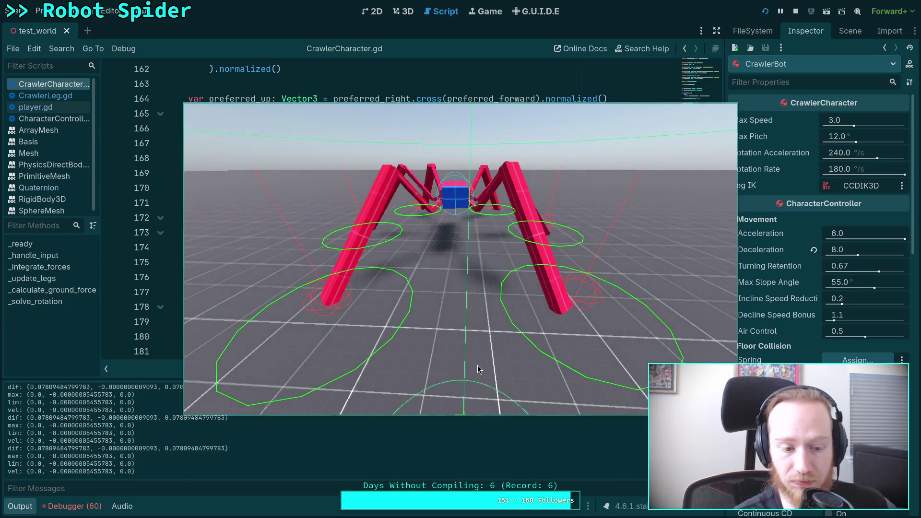
key(period)
key(period)
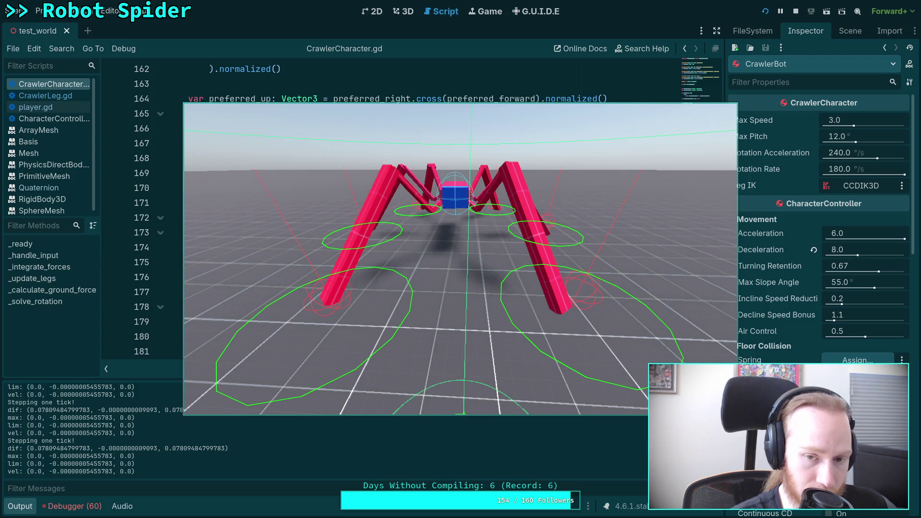
key(F8)
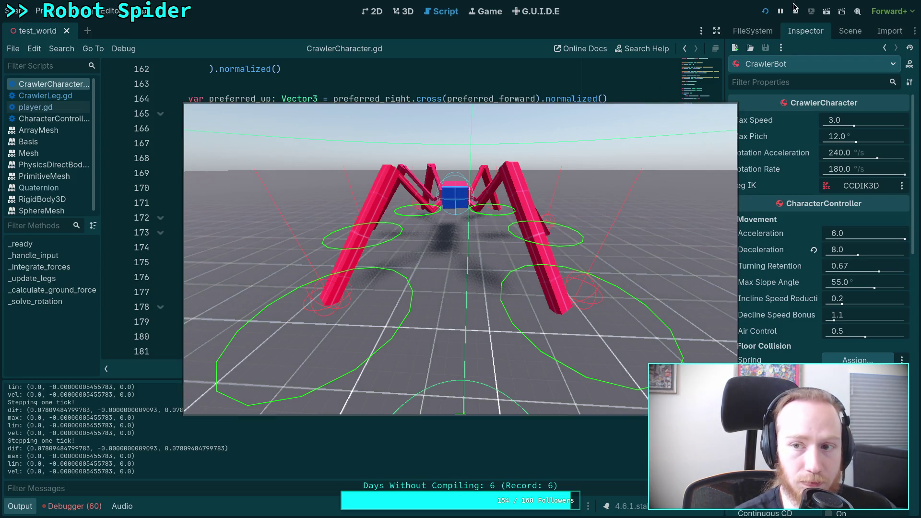
scroll(298, 328, down, 10)
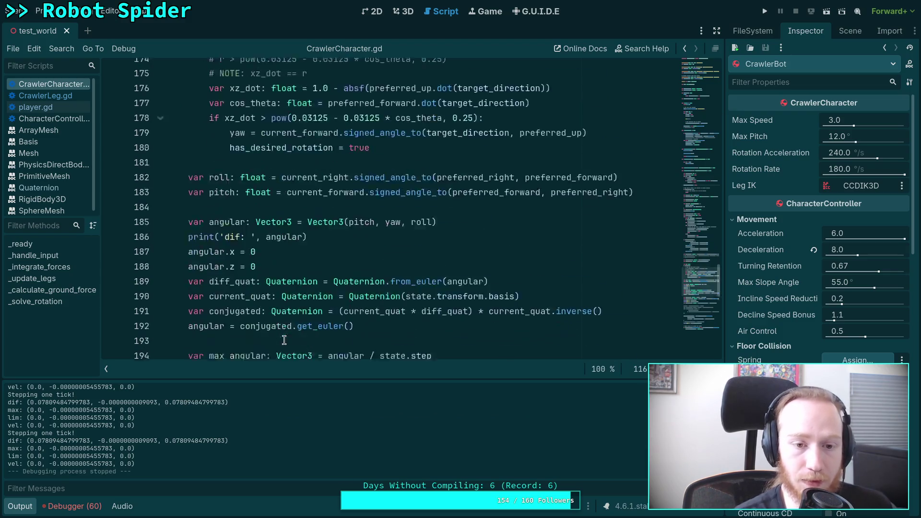
Launch the spider game again from the toolbar, watch it rotate, then stop it
scroll(226, 267, down, 2)
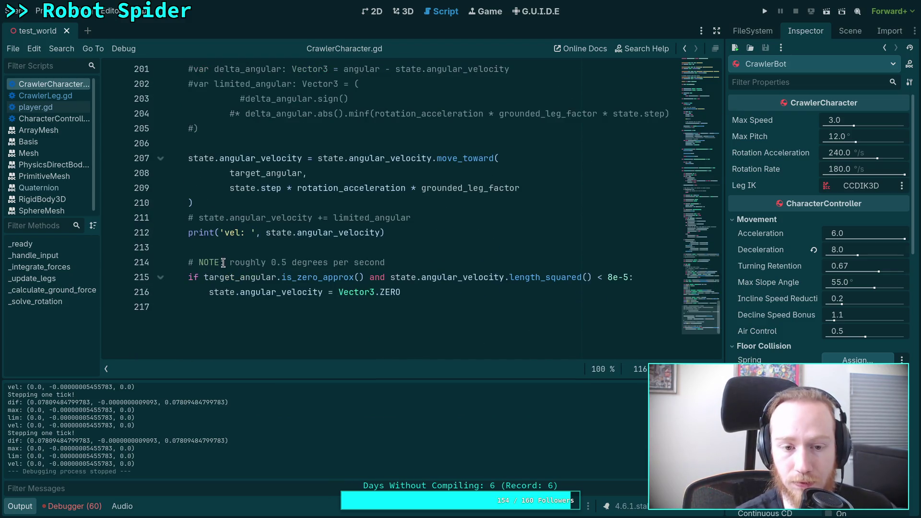
scroll(230, 261, up, 2)
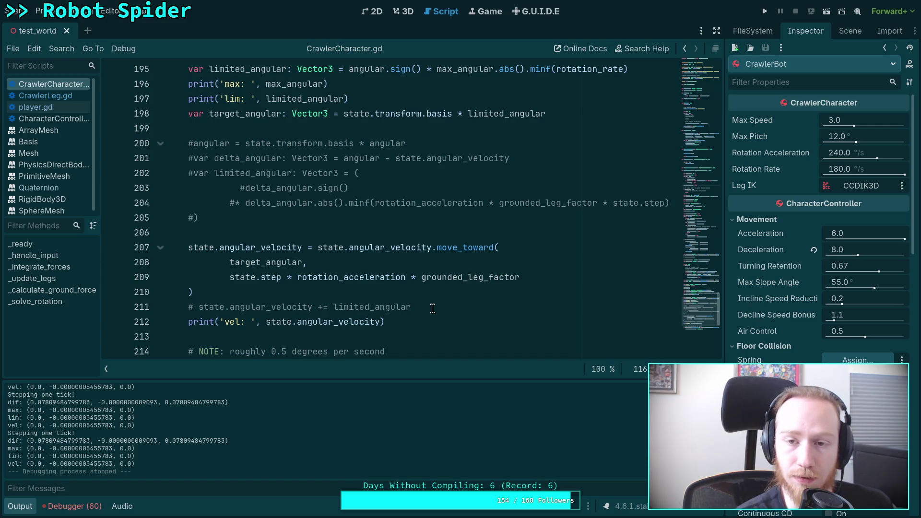
click(767, 13)
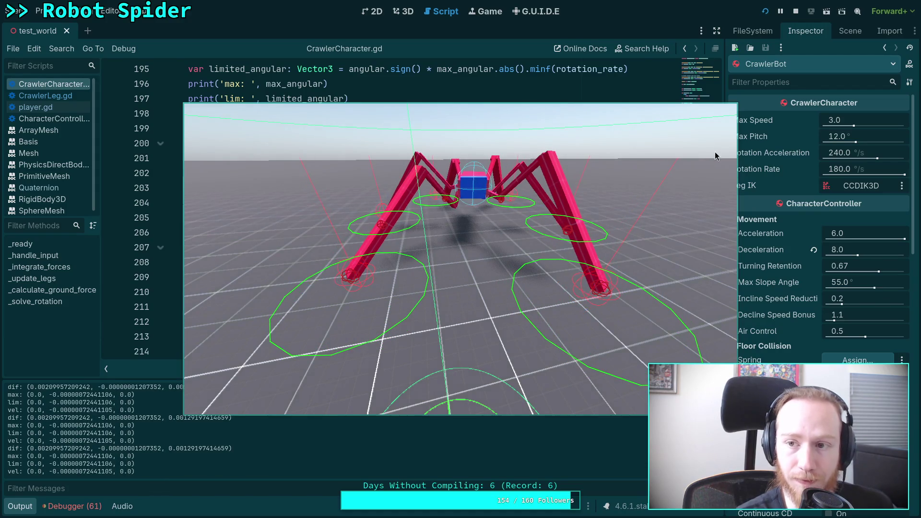
click(796, 11)
Set CrawlerBot's Rotation Acceleration to 360 °/s in the Inspector and save the scene
click(841, 157)
text(2)
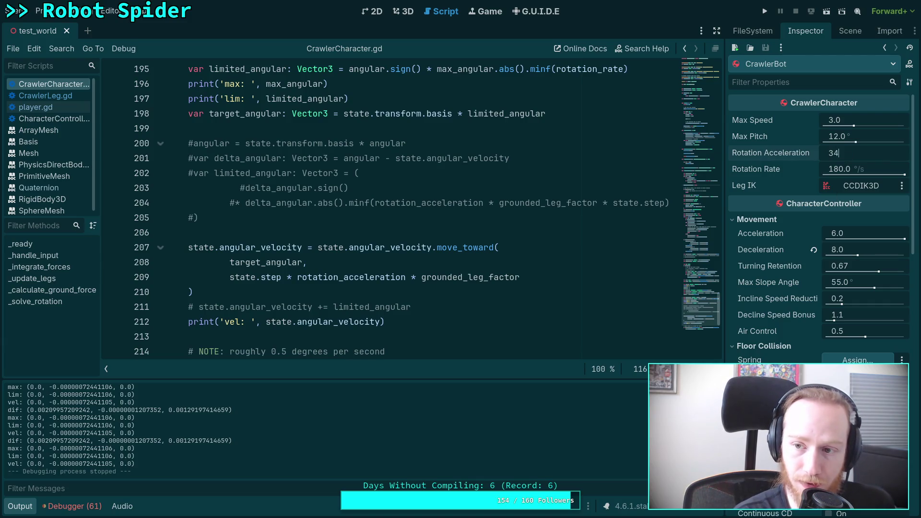
key(Return)
key(ctrl+s)
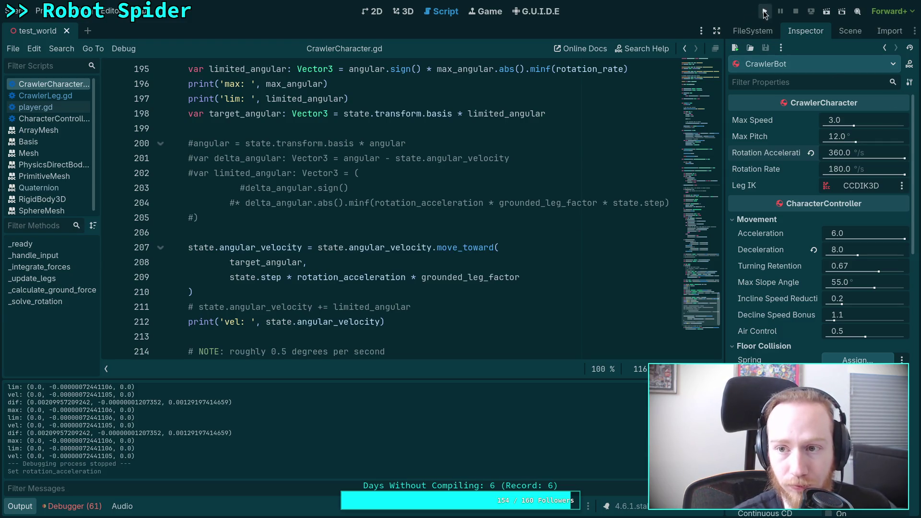
Run the game, turn the spider with A and D, move it with W, then stop
click(765, 11)
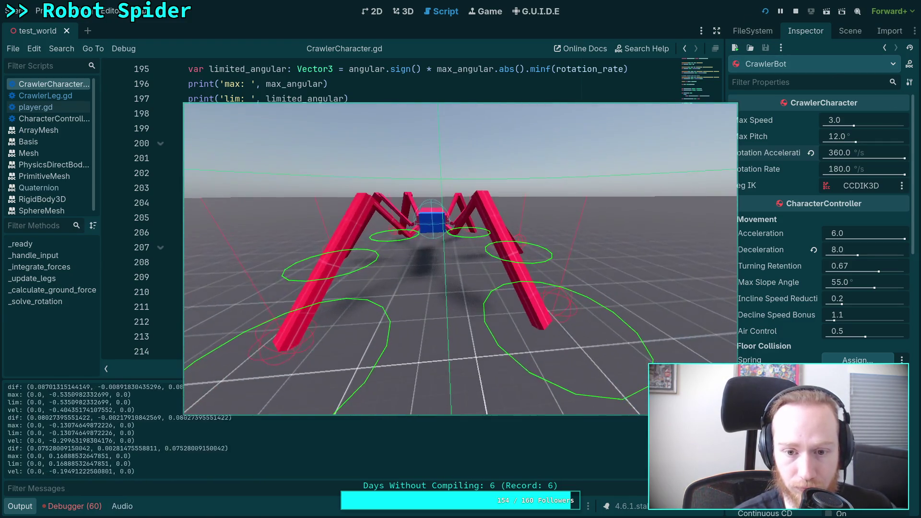
key(a)
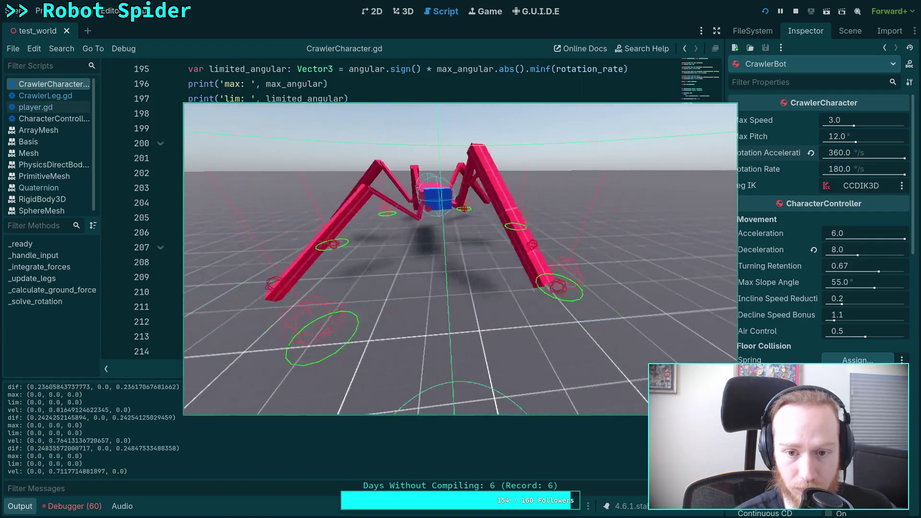
key(d)
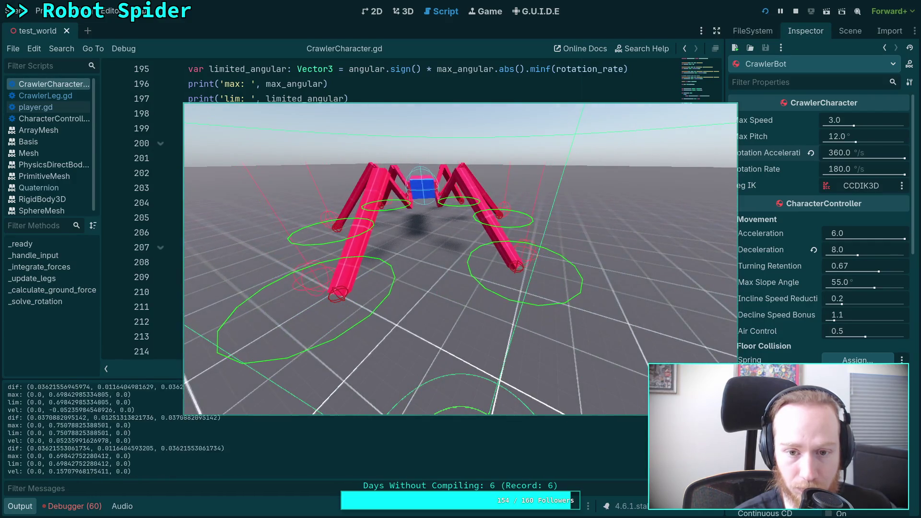
key(w)
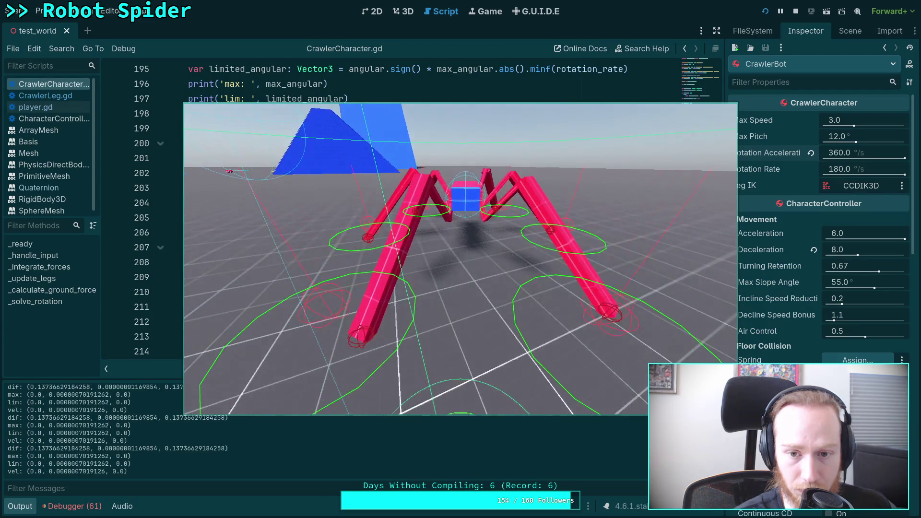
key(F8)
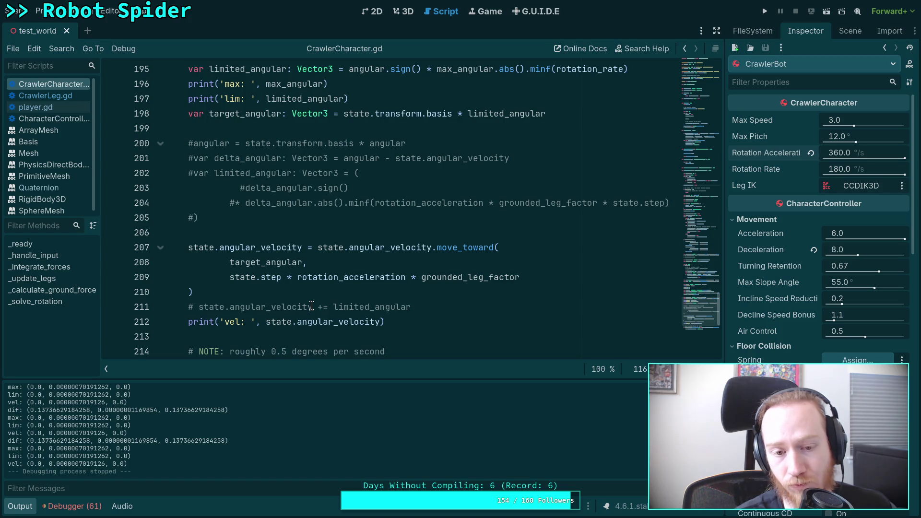
Make line 208's move_toward target 'target_angular * 0.7', save, and run the game with F5
click(302, 263)
text(* 0)
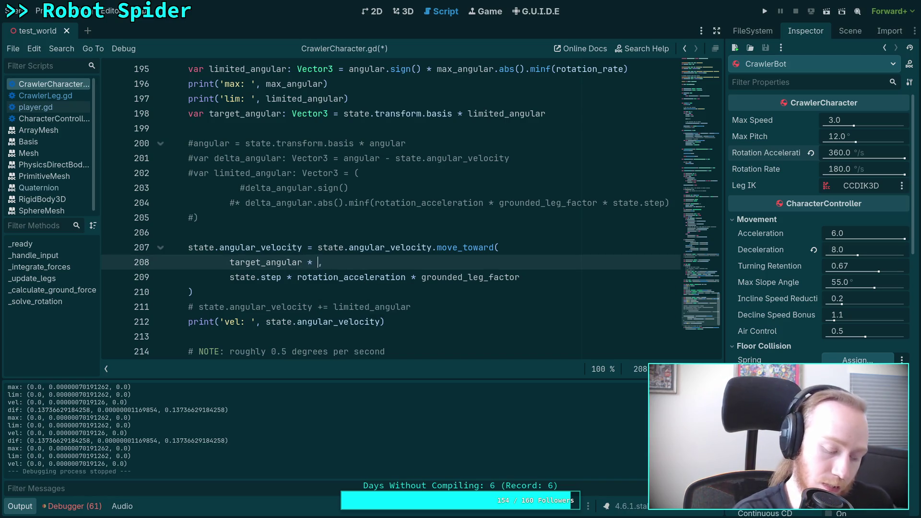
text(.7)
key(ctrl+s)
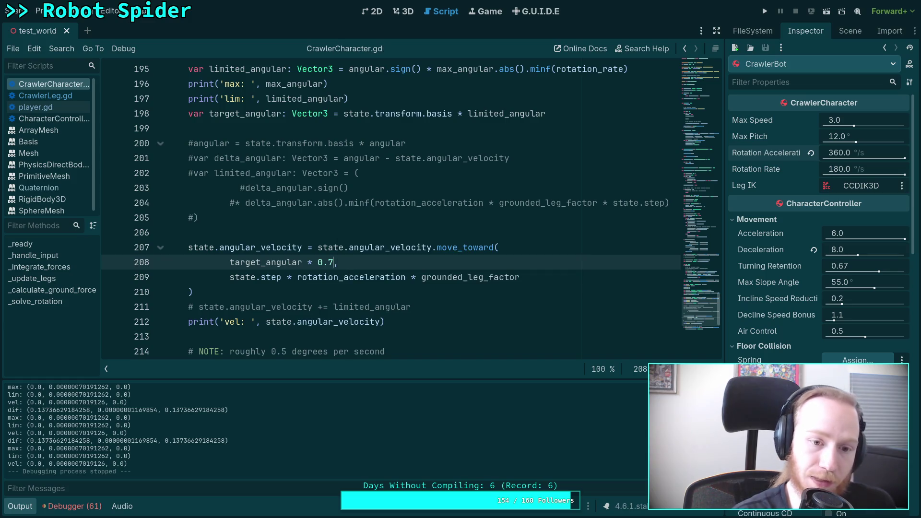
key(F5)
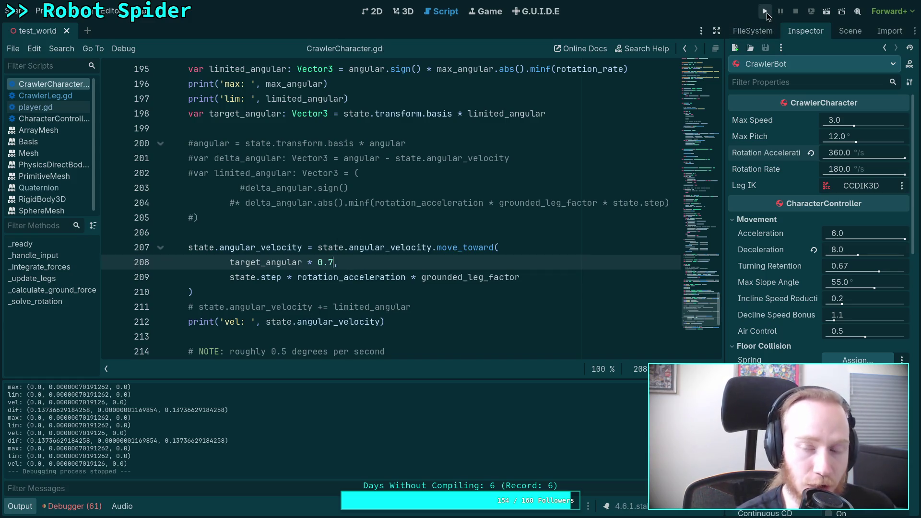
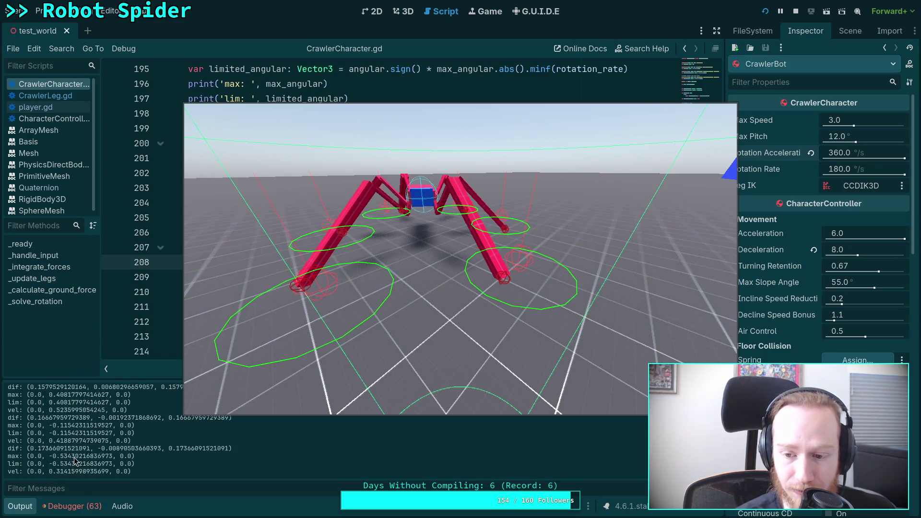
Advance the running crawler game three physics ticks to log dif, max, lim and vel, then stop
click(316, 352)
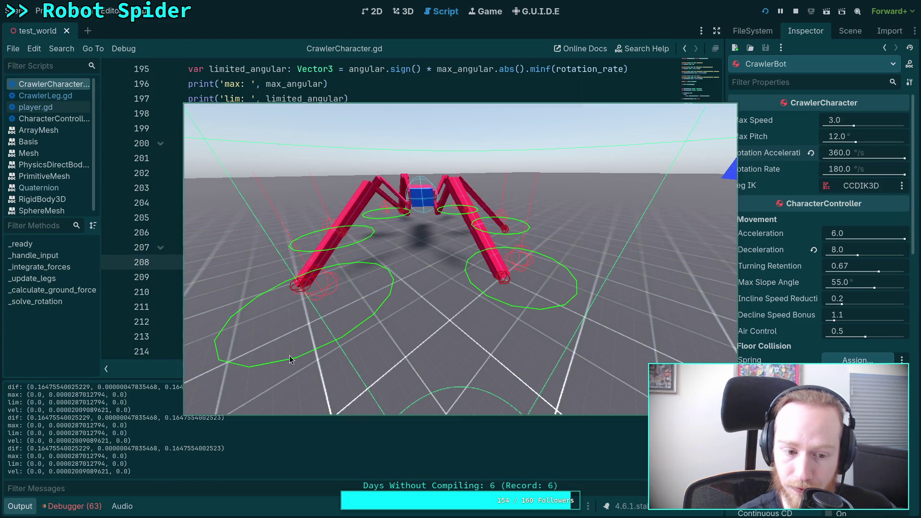
key(space)
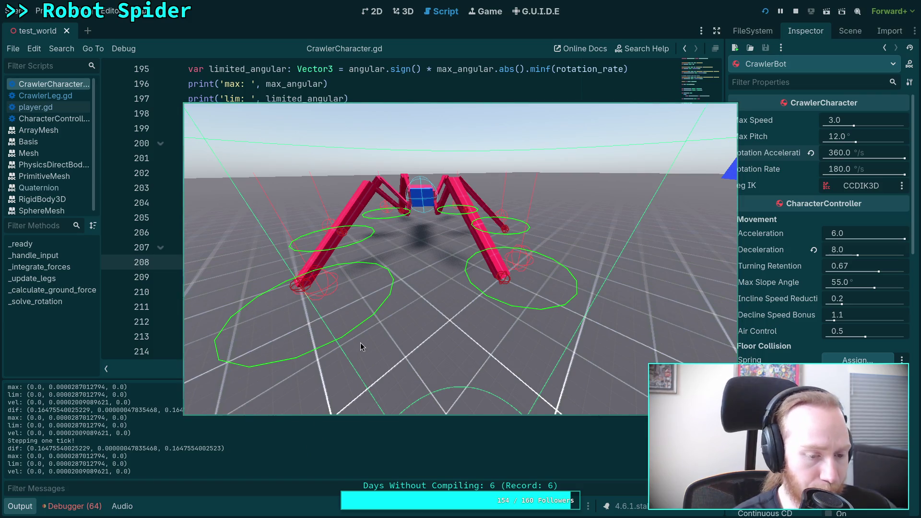
key(space)
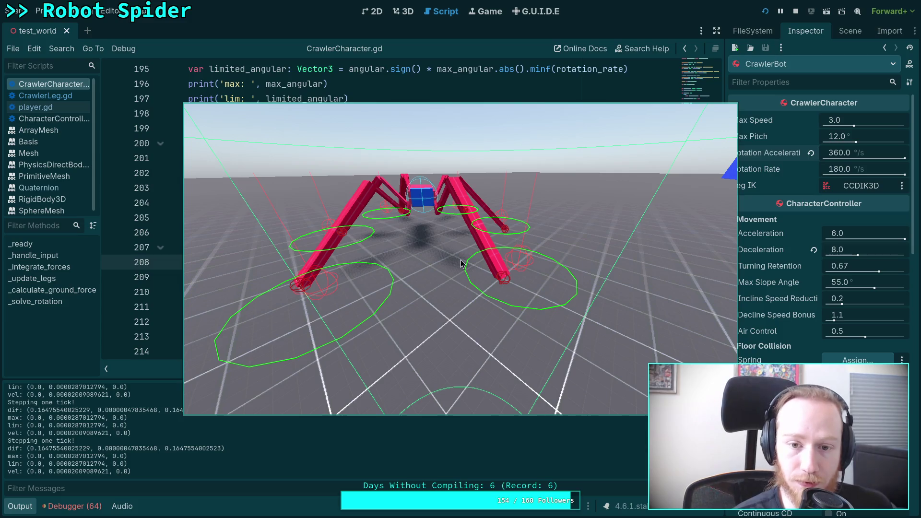
key(space)
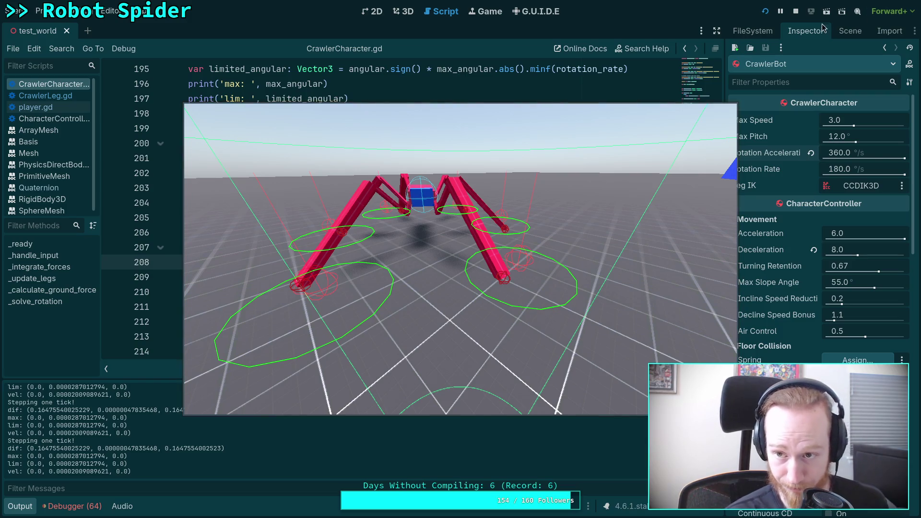
key(F8)
Copy the third dif value, 0.1647554002523, from the Output log and switch to the Python terminal
scroll(541, 139, down, 7)
scroll(542, 139, up, 3)
drag(608, 187, 629, 188)
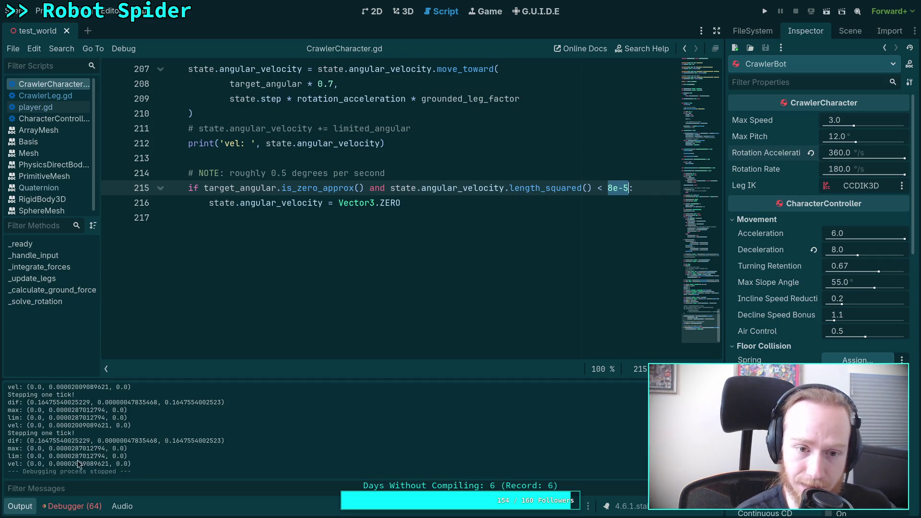
scroll(216, 221, up, 2)
scroll(283, 287, up, 1)
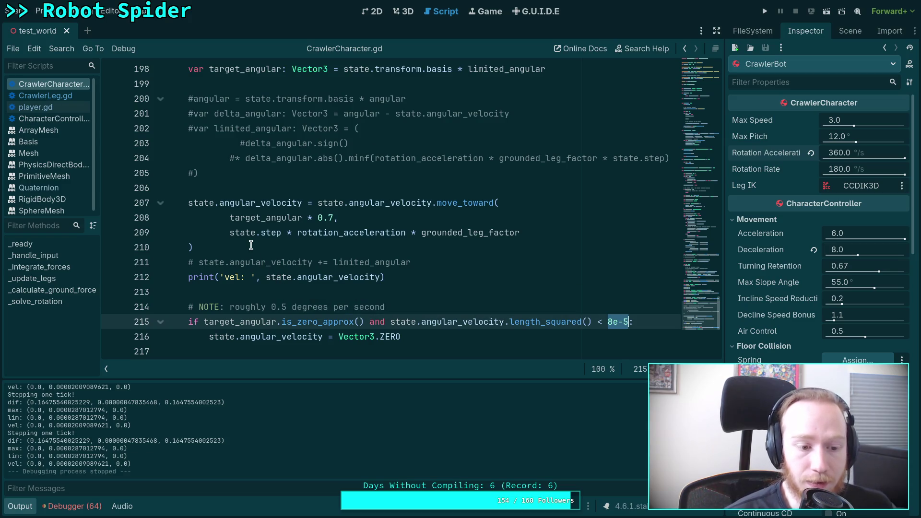
mouse_move(259, 236)
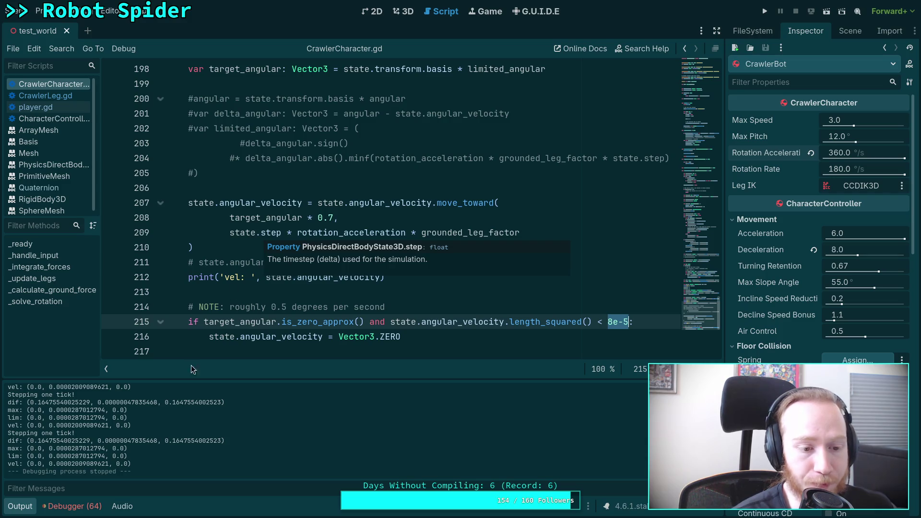
drag(30, 440, 90, 440)
drag(164, 440, 219, 440)
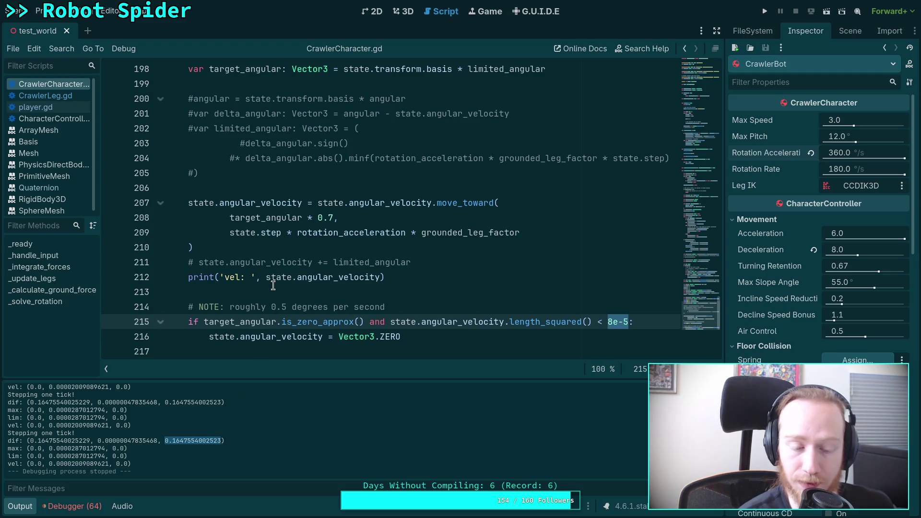
right_click(192, 440)
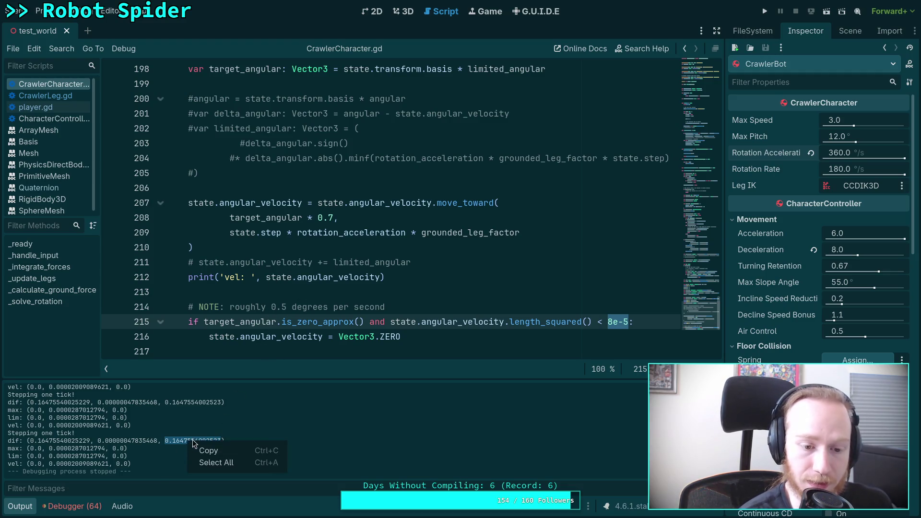
click(202, 449)
key(super+4)
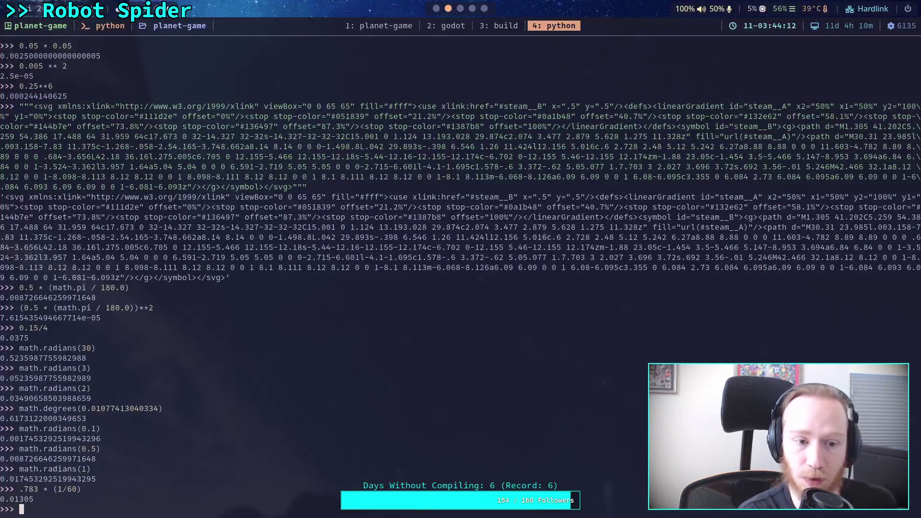
Evaluate math.degrees(0.1647554002523) in Python, about 9.44 degrees, and return to Godot
text(math.)
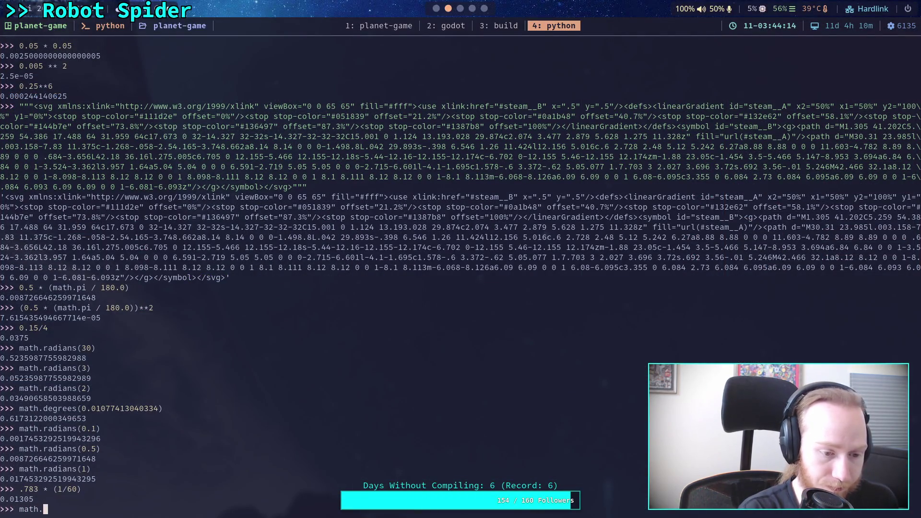
text(degrees)
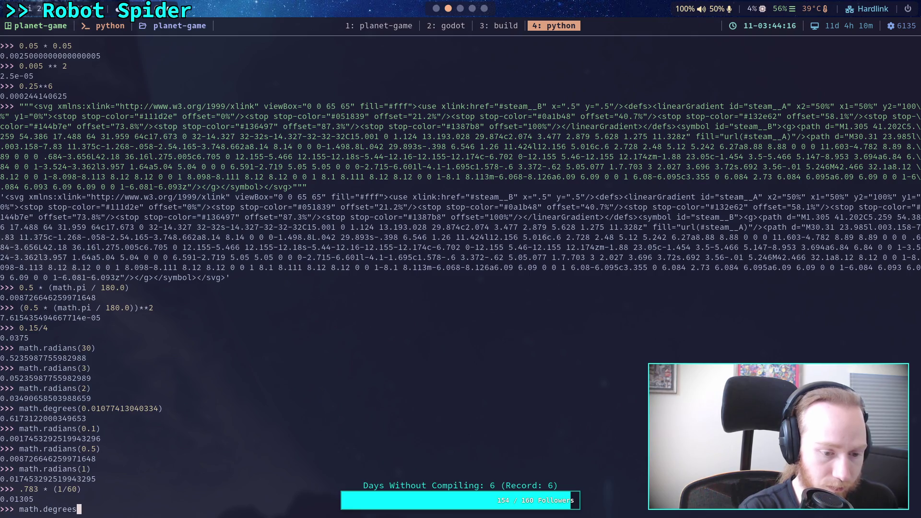
text(( 0.1647554002523))
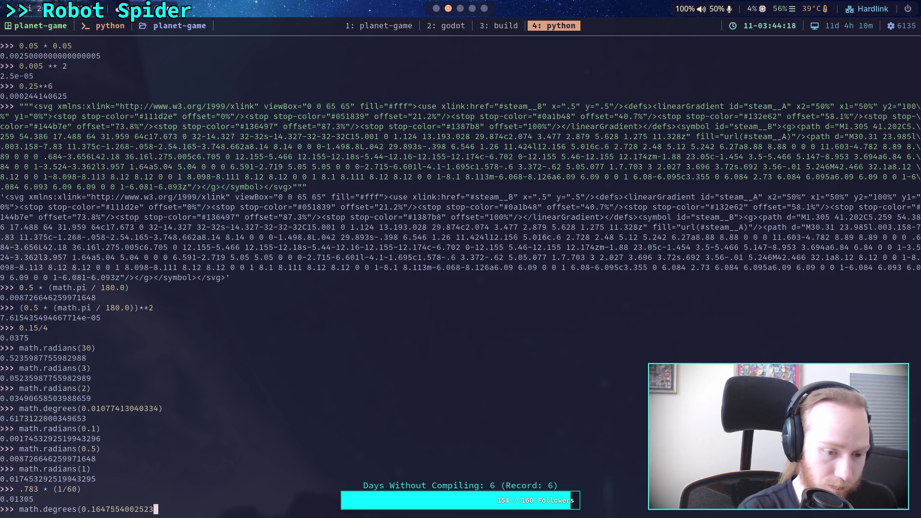
key(Return)
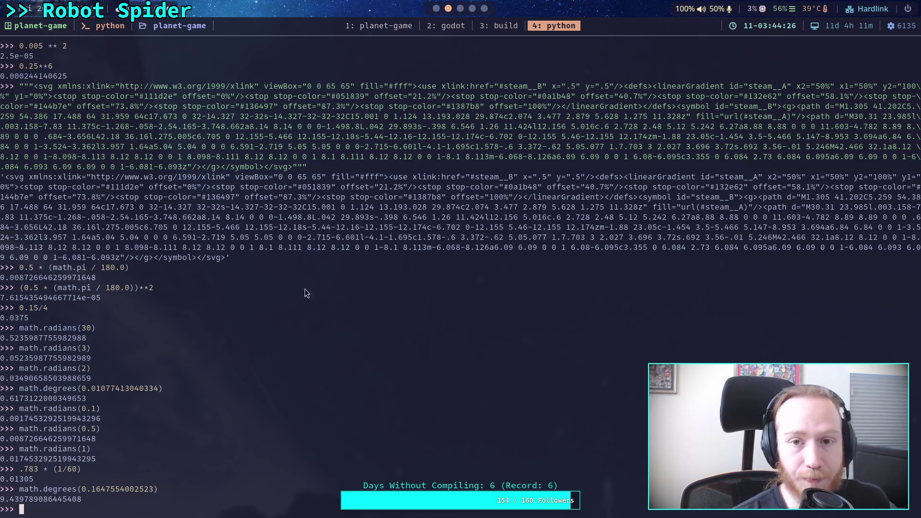
key(super+2)
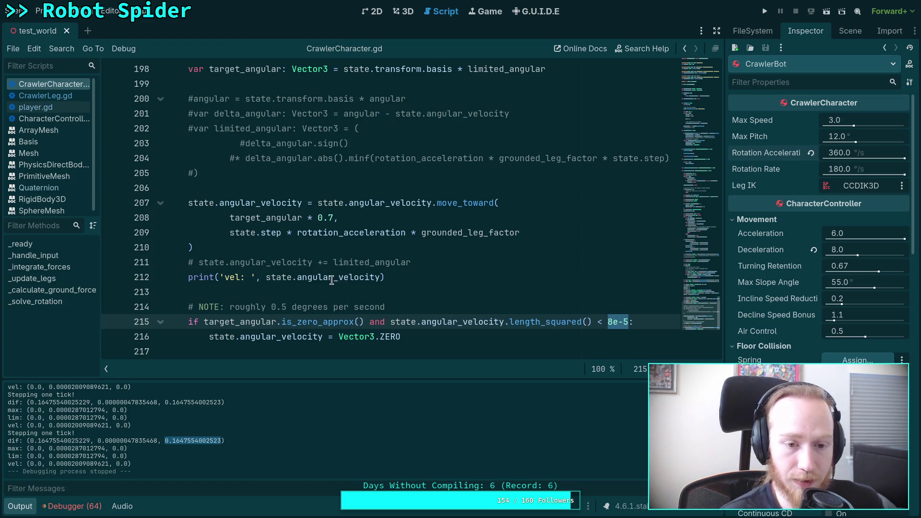
Delete the commented-out old delta_angular block on lines 199–205 of CrawlerCharacter.gd
scroll(348, 288, up, 4)
scroll(255, 215, up, 2)
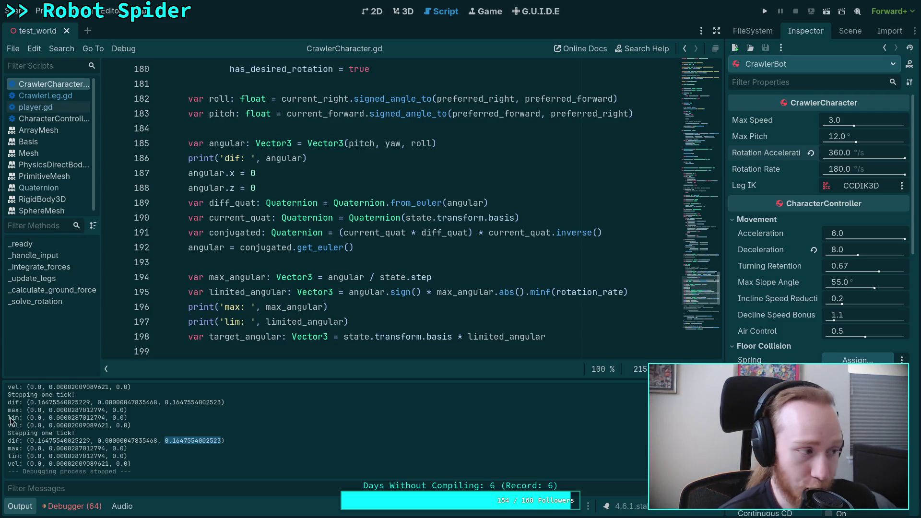
click(396, 261)
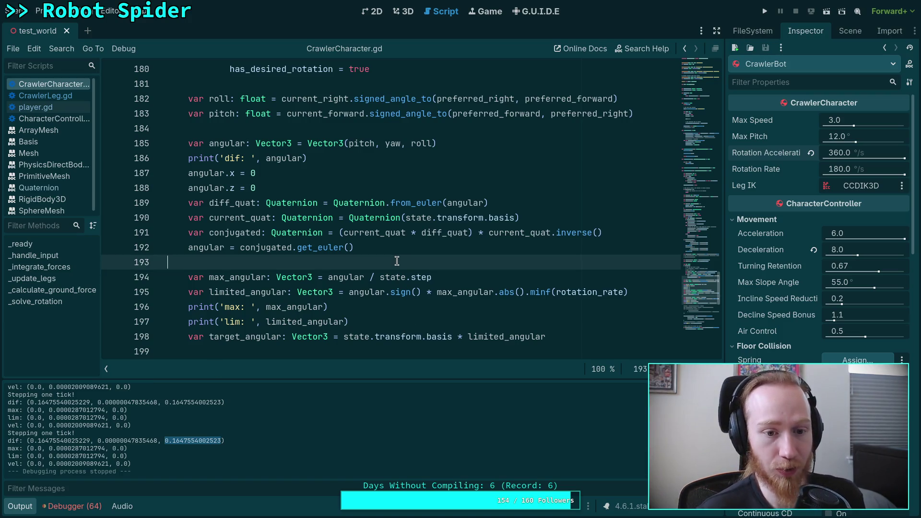
scroll(379, 264, down, 5)
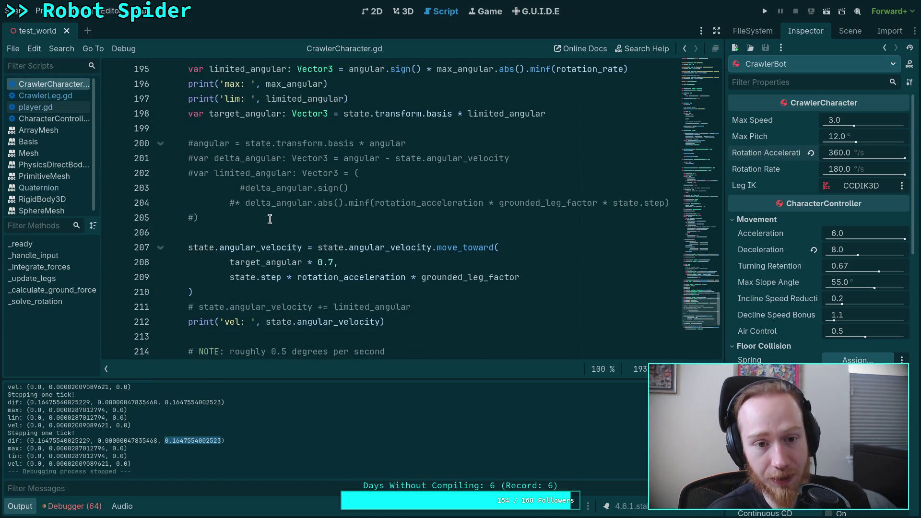
drag(272, 221, 128, 125)
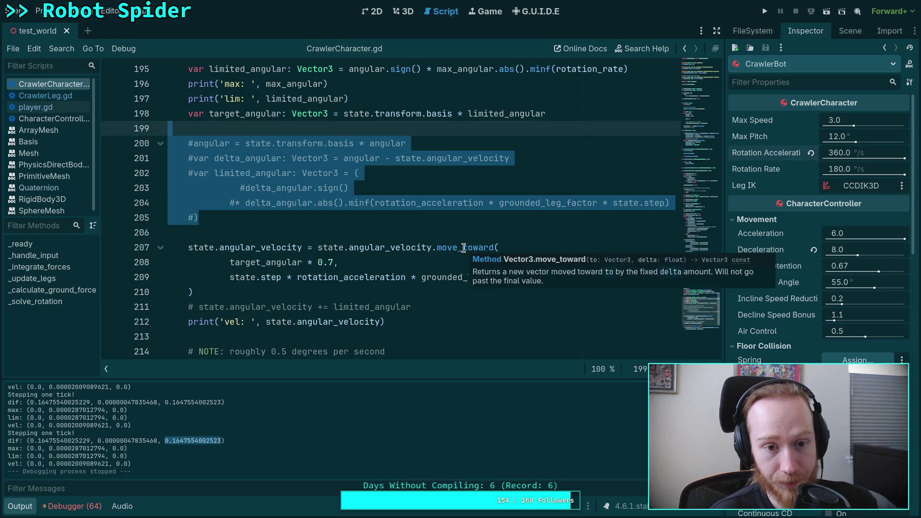
key(BackSpace)
key(BackSpace)
Delete the '# state.angular_velocity += limited_angular' line and hide the Output panel
click(444, 202)
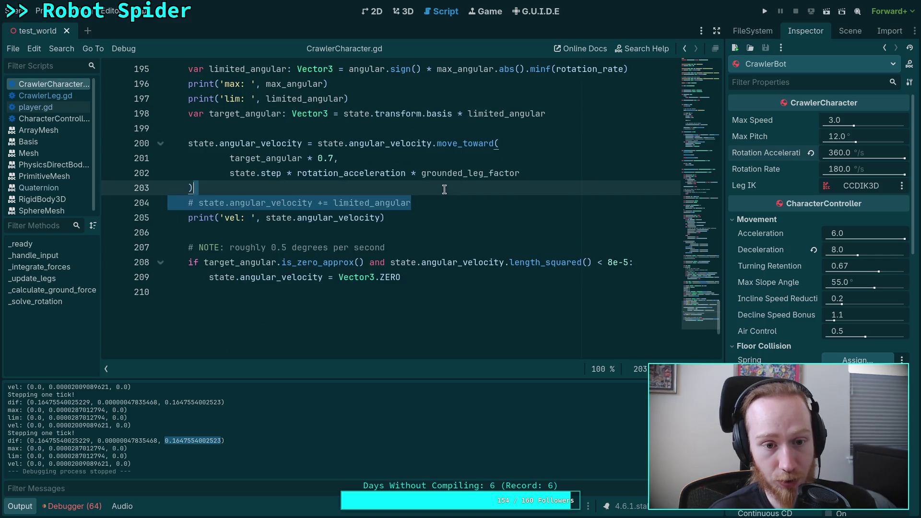
key(shift+Home)
key(BackSpace)
key(BackSpace)
scroll(377, 228, up, 7)
scroll(376, 228, down, 6)
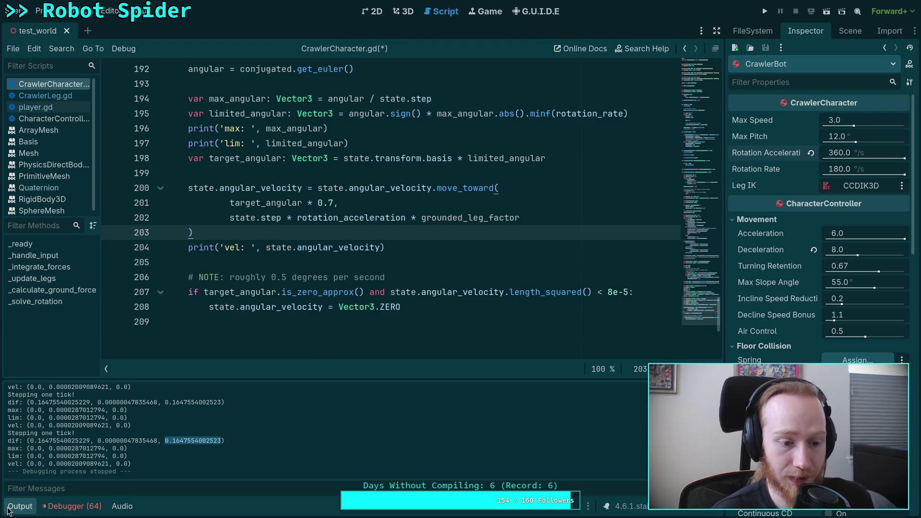
key(ctrl+j)
key(super+3)
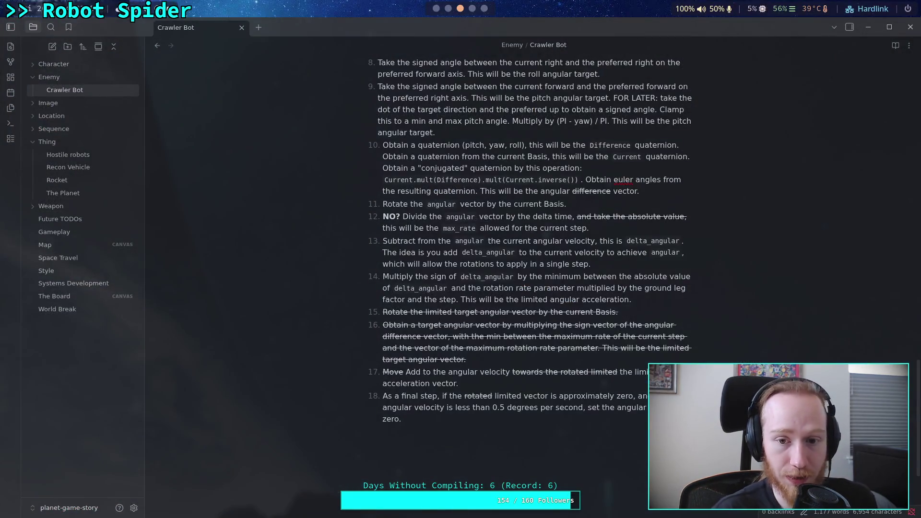
Remove 'and the step' from item 14 and undo the newly written step 13 text
click(446, 8)
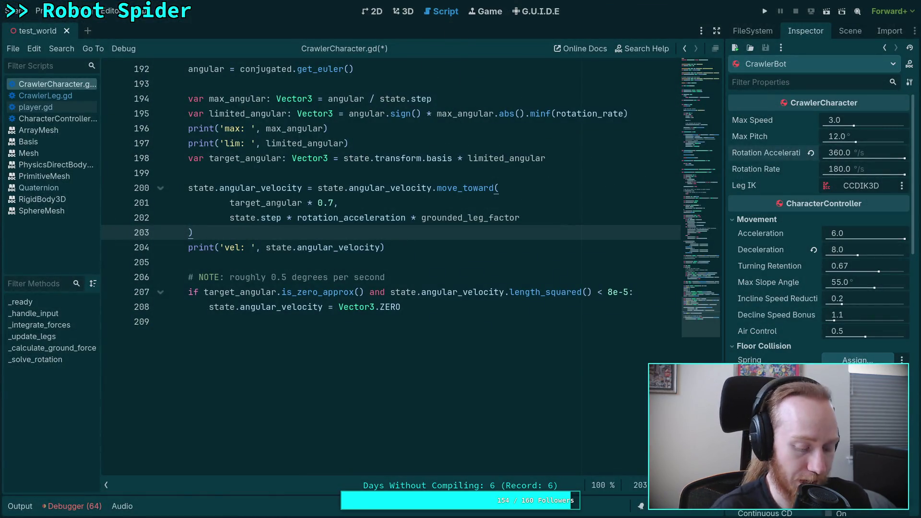
key(super+3)
key(ctrl+BackSpace)
key(ctrl+BackSpace)
key(ctrl+BackSpace)
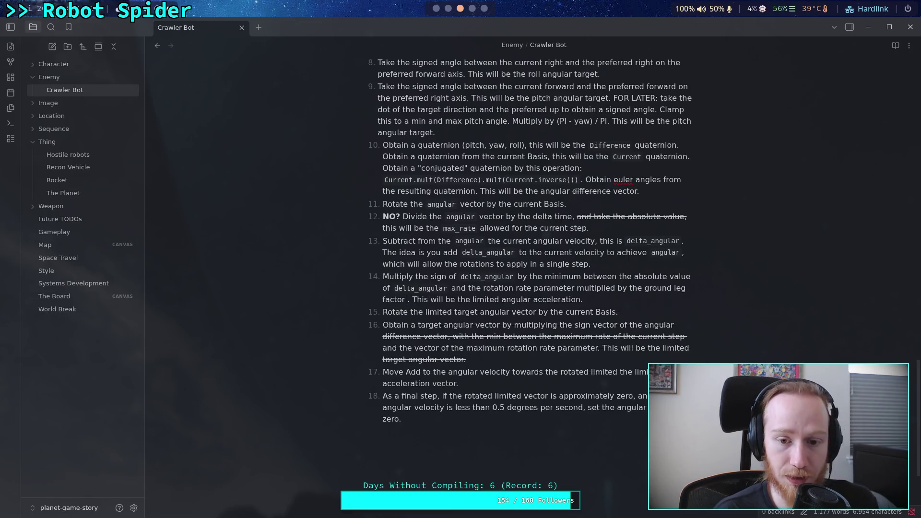
click(403, 217)
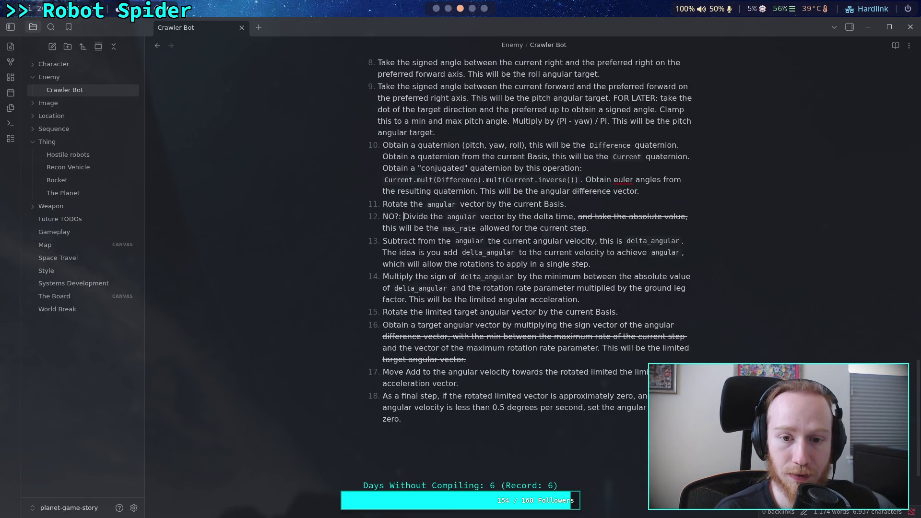
key(ctrl+z)
key(ctrl+z)
key(ctrl+z)
key(ctrl+z)
key(ctrl+z)
key(ctrl+z)
key(ctrl+z)
key(ctrl+z)
key(ctrl+z)
key(ctrl+z)
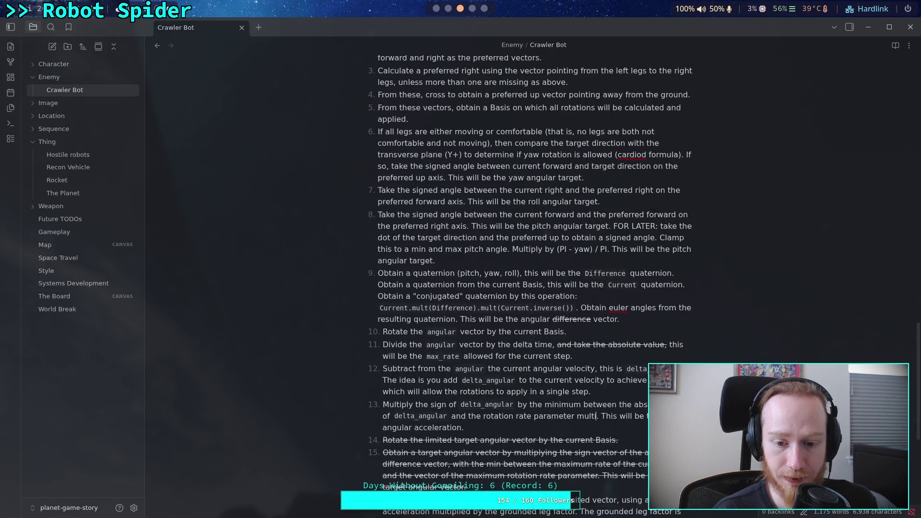
key(ctrl+z)
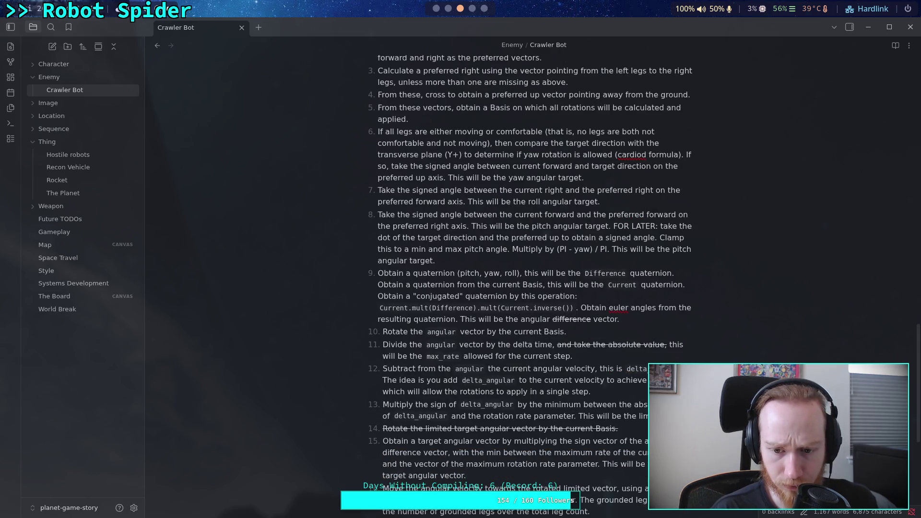
key(ctrl+z)
key(ctrl+z)
key(ctrl+z)
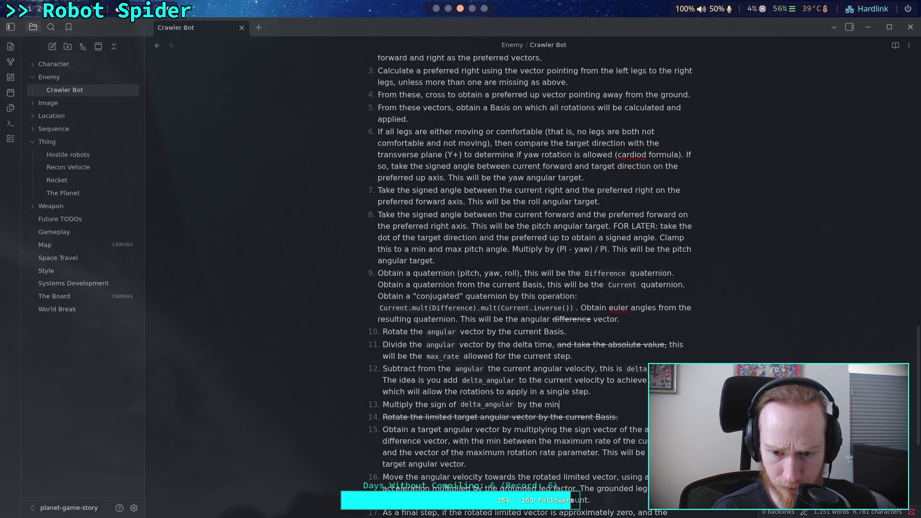
key(ctrl+z)
key(ctrl+z)
key(ctrl+z)
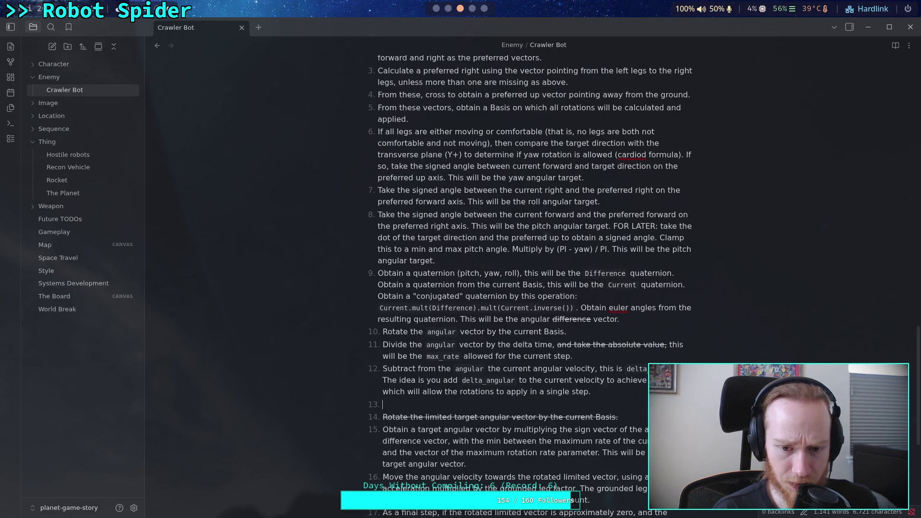
Undo step 12's added explanation and restore the earlier step 11 wording
key(ctrl+z)
key(ctrl+z)
key(ctrl+z)
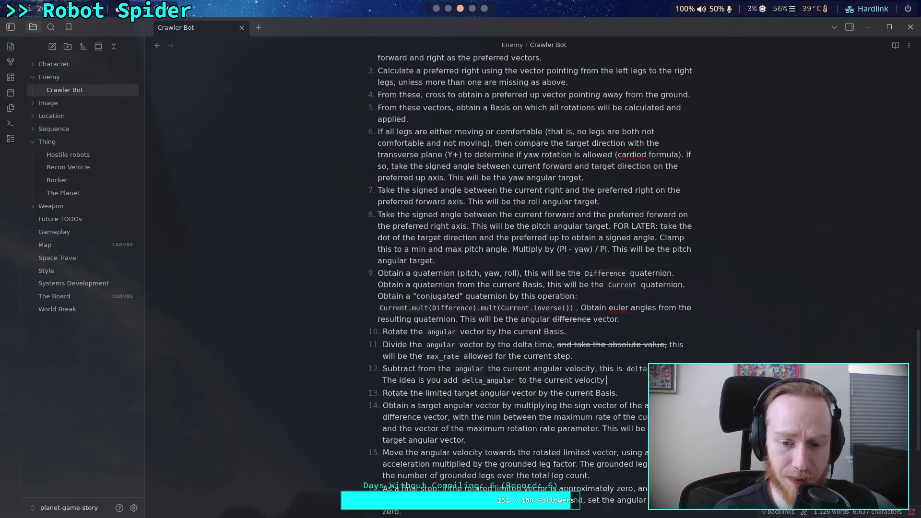
key(ctrl+z)
key(ctrl+z)
key(ctrl+z)
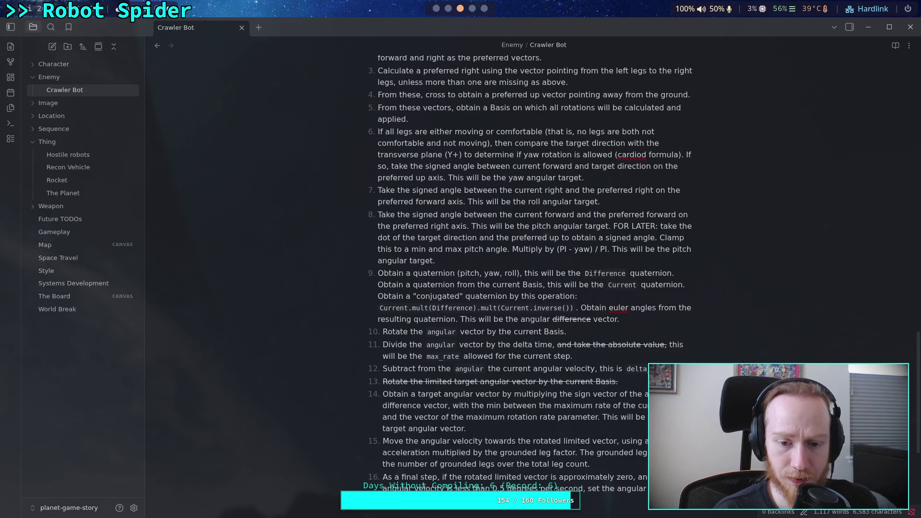
key(ctrl+z)
key(ctrl+z)
key(ctrl+z)
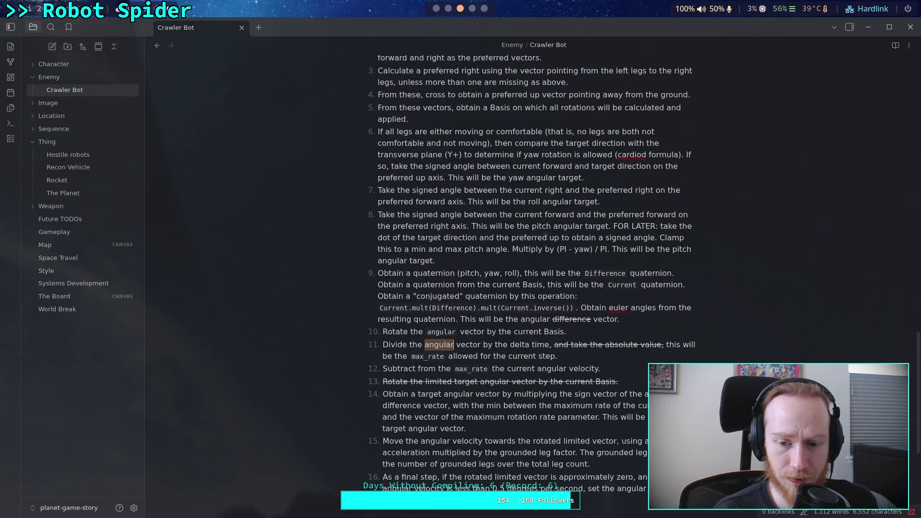
key(ctrl+z)
key(ctrl+z)
key(ctrl+z)
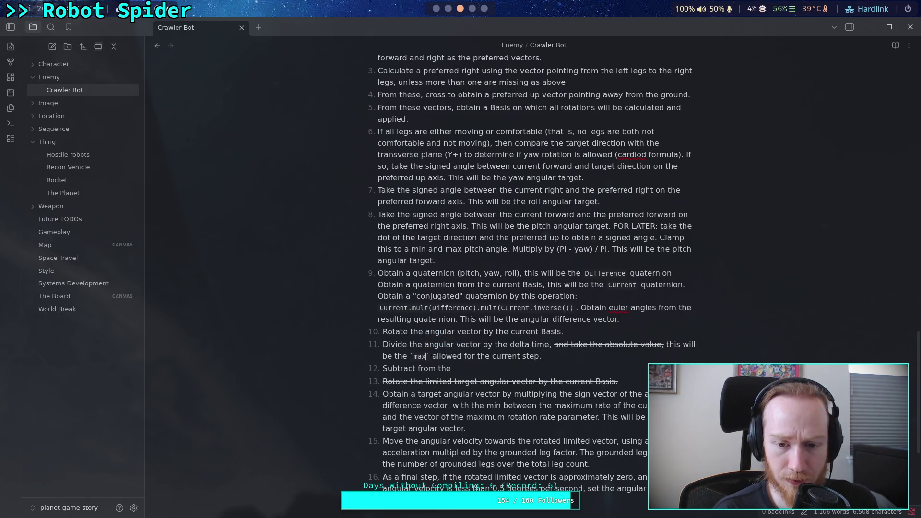
key(ctrl+z)
key(ctrl+z)
key(ctrl+z)
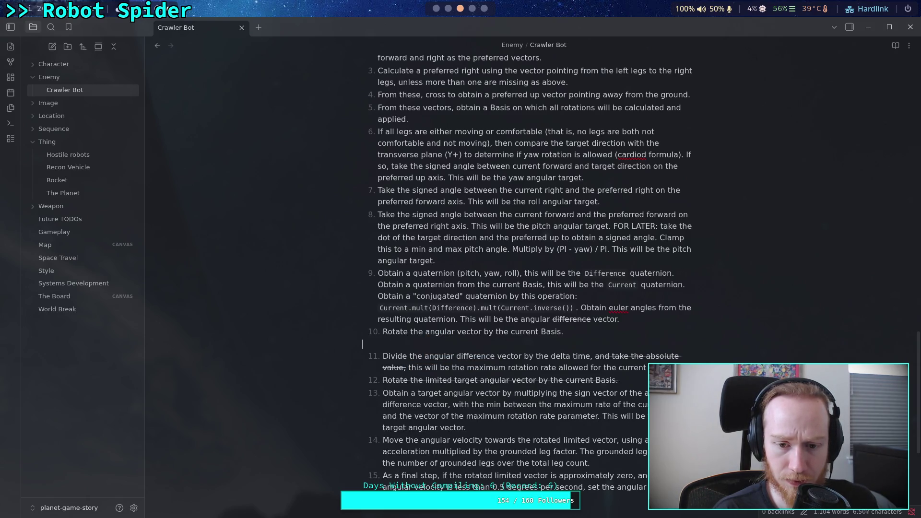
key(ctrl+z)
key(ctrl+z)
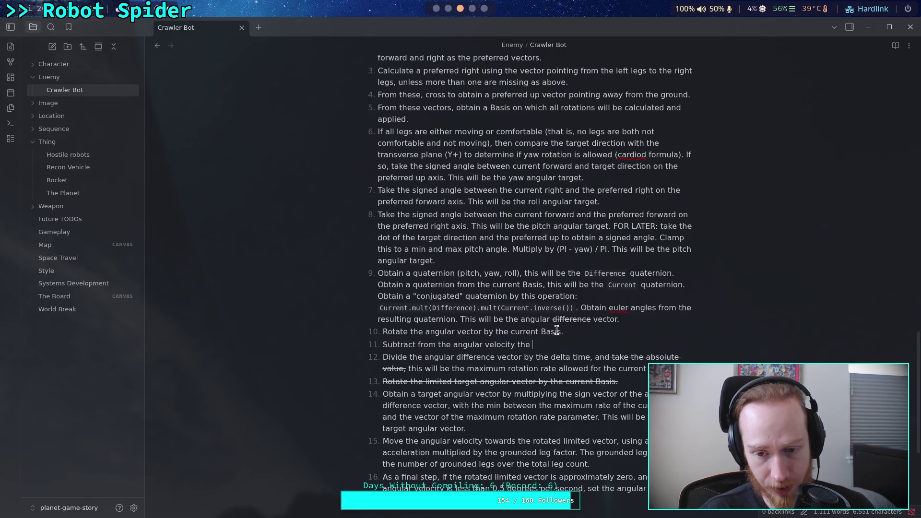
Delete the unfinished Subtract line and step 10, 'Rotate the angular vector by the current Basis'
drag(580, 344, 584, 334)
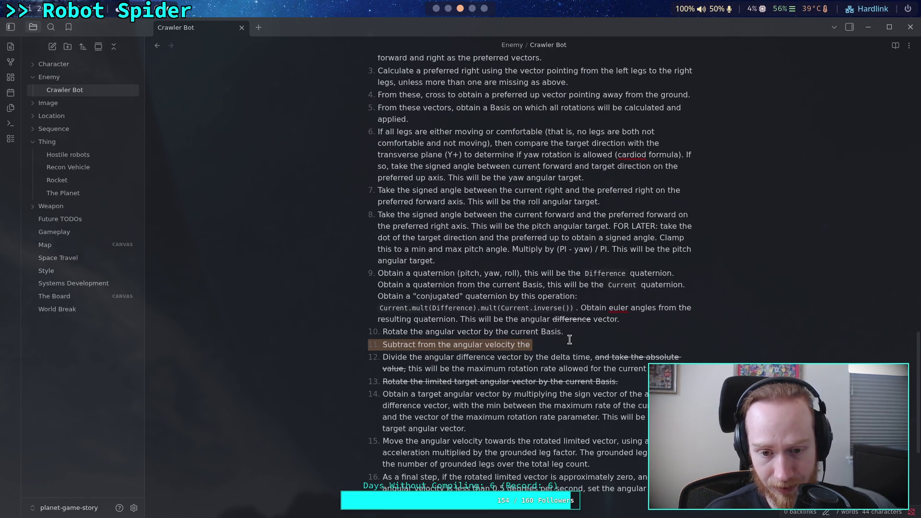
key(BackSpace)
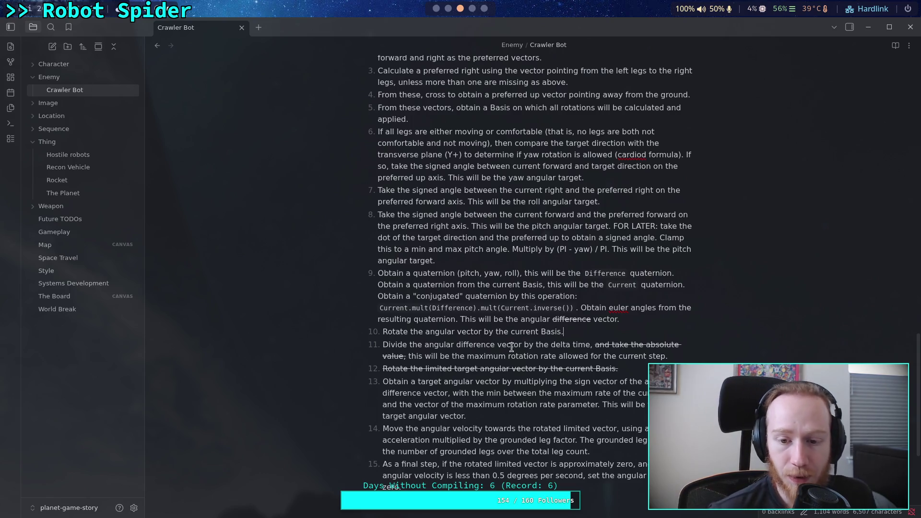
drag(572, 335, 380, 332)
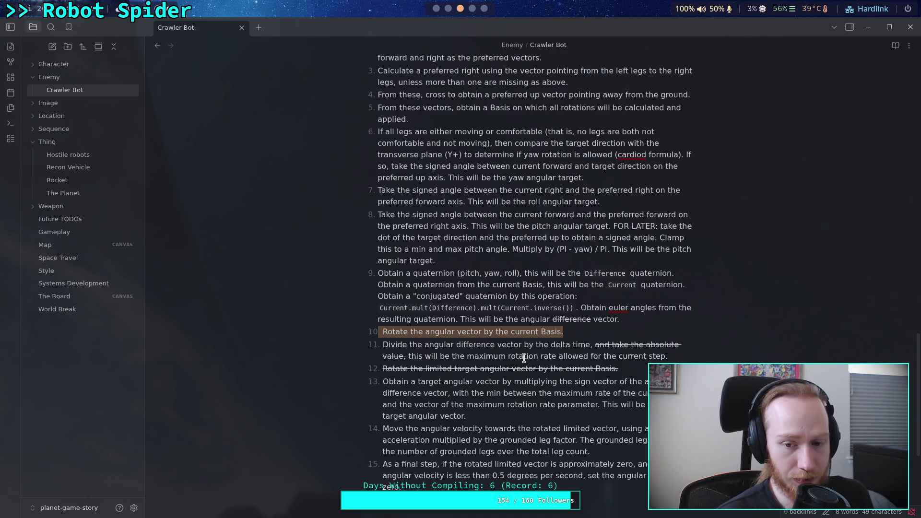
key(ctrl+x)
key(BackSpace)
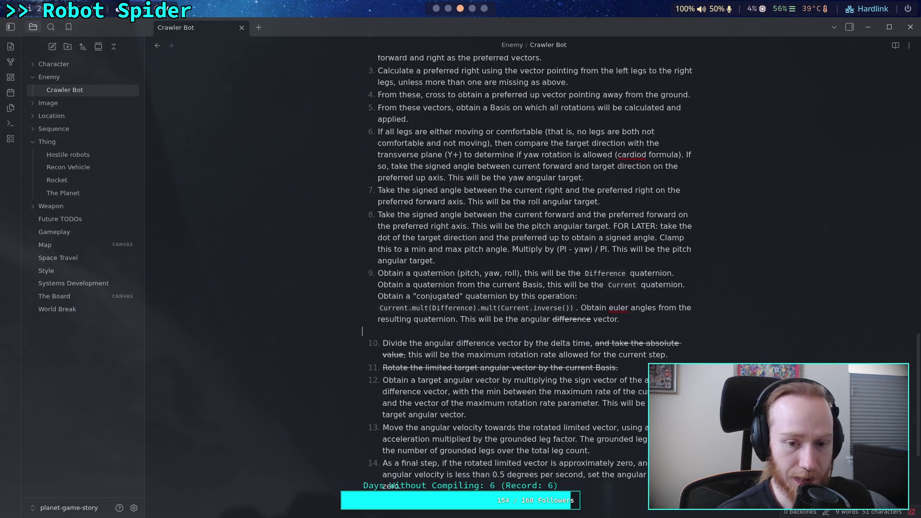
key(BackSpace)
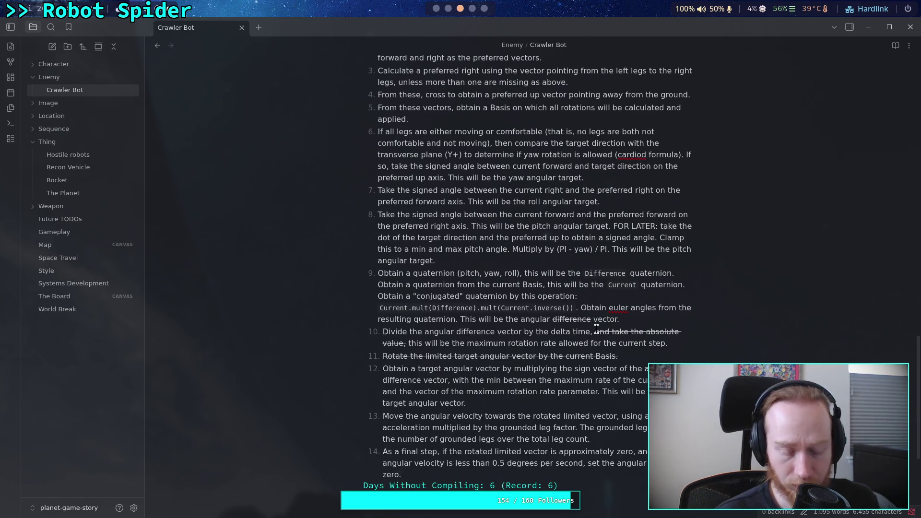
key(alt+Tab)
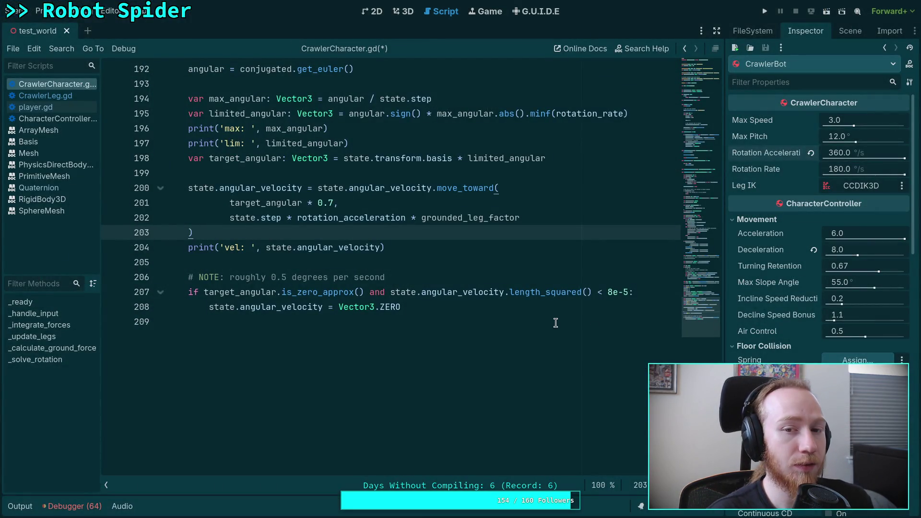
Inspect max_angular in the script and the logged max and lim values
scroll(483, 296, up, 2)
double_click(248, 190)
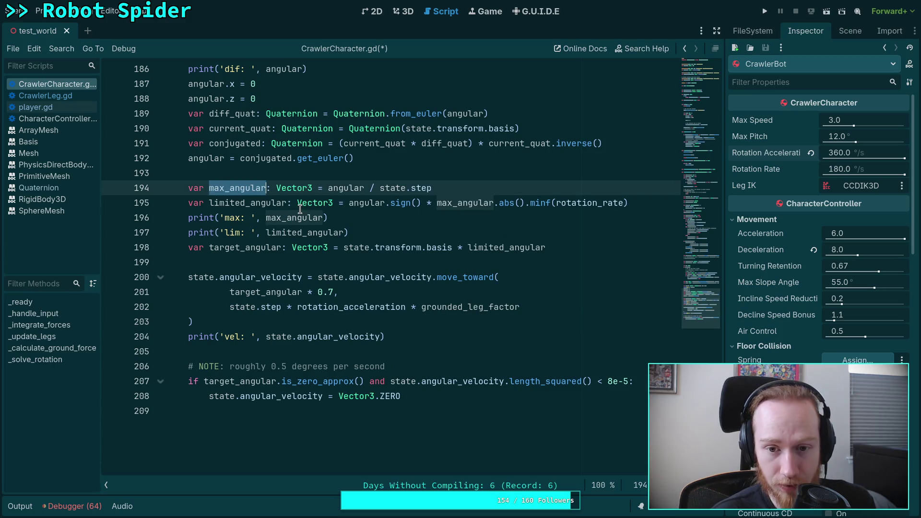
mouse_move(322, 203)
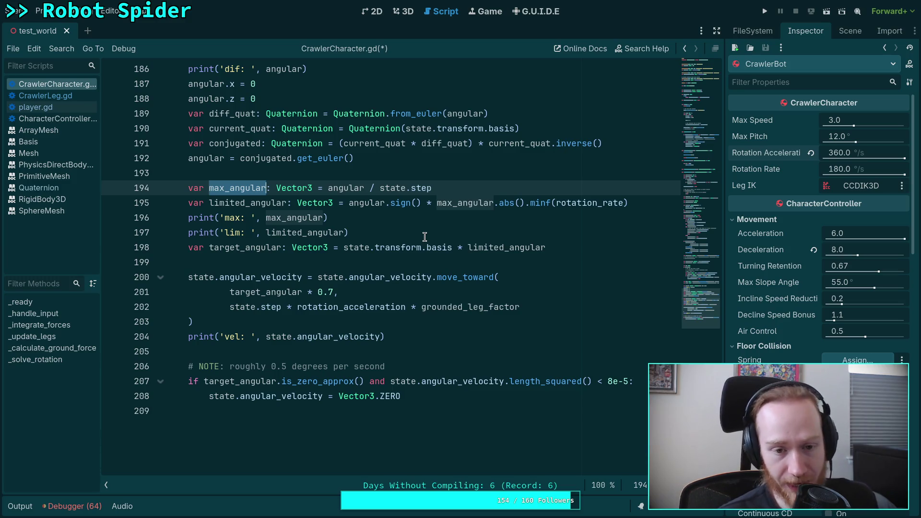
click(19, 506)
drag(64, 410, 82, 418)
click(36, 512)
click(364, 302)
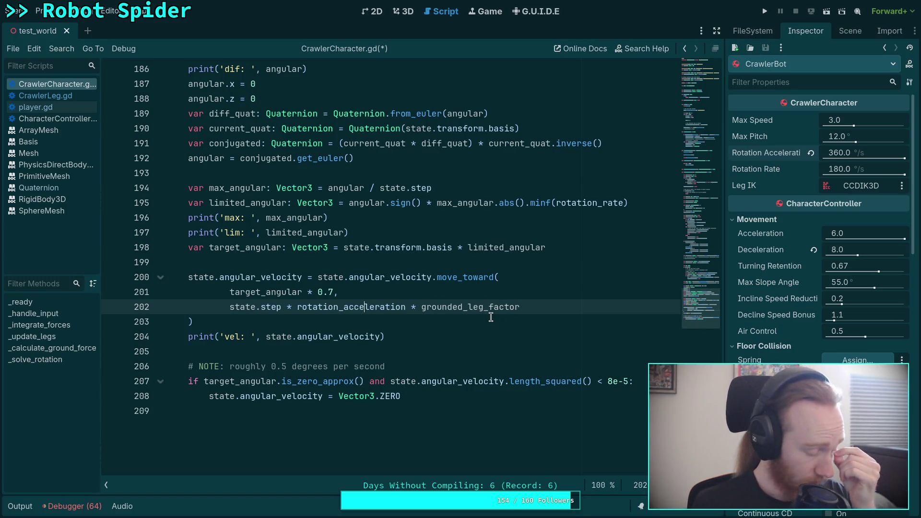
Change the target_angular multiplier from 0.7 to 0.3 and save CrawlerCharacter.gd
drag(334, 291, 329, 291)
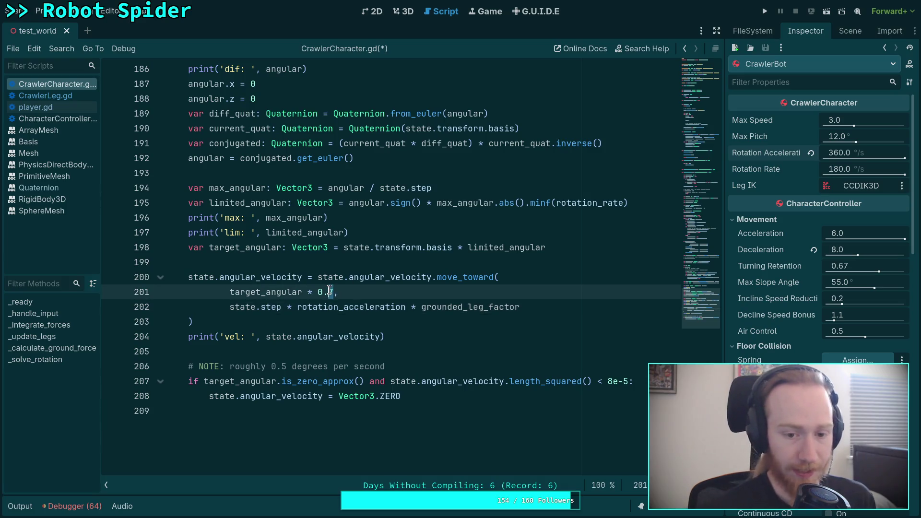
text(3)
key(ctrl+s)
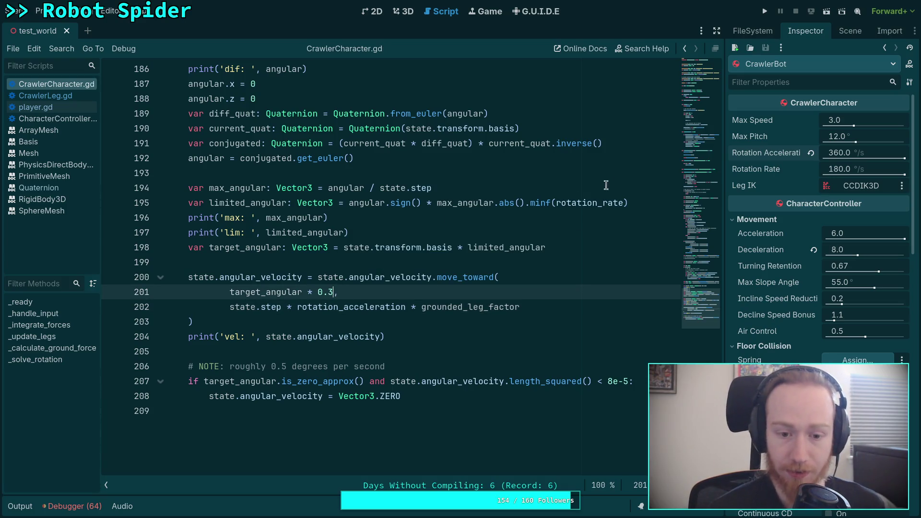
click(764, 10)
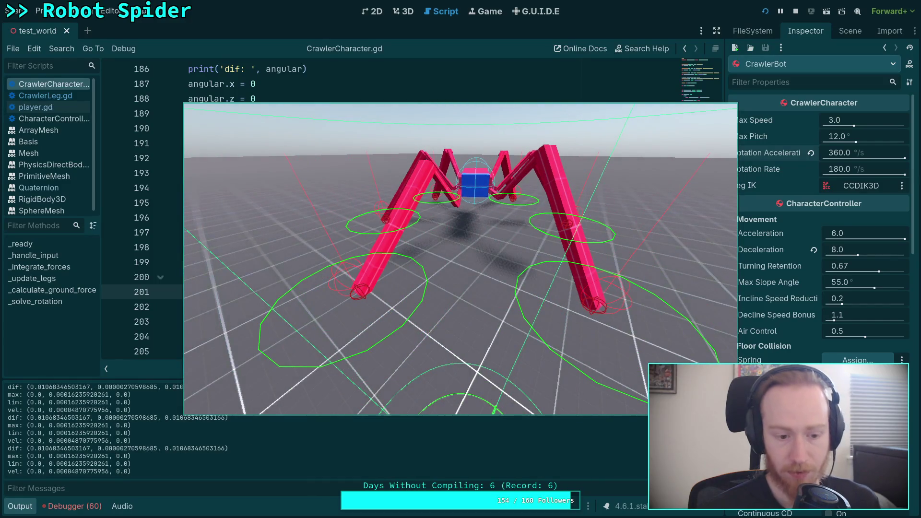
Stop the crawler test run after watching the spider with the 0.3 multiplier
click(796, 11)
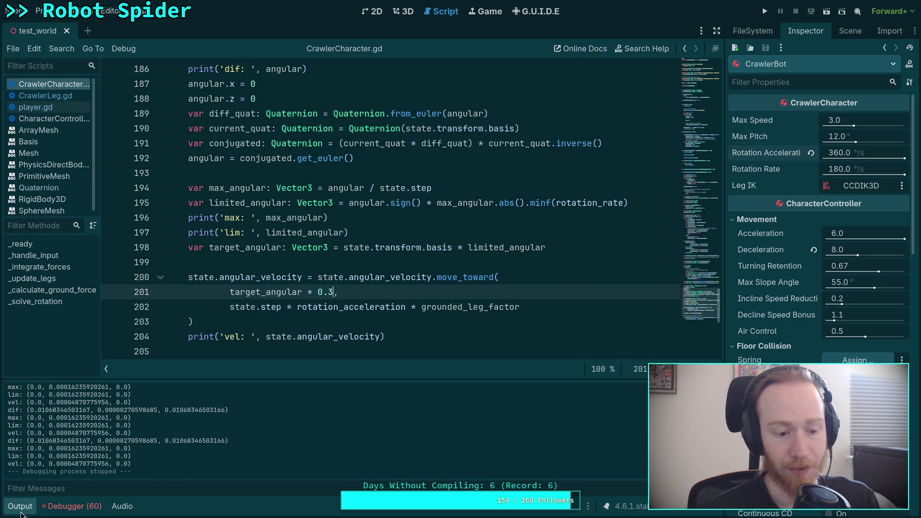
Rerun and stop the crawler, delete the line-201 multiplier, and collapse the Output panel
drag(317, 292, 335, 292)
text(2.)
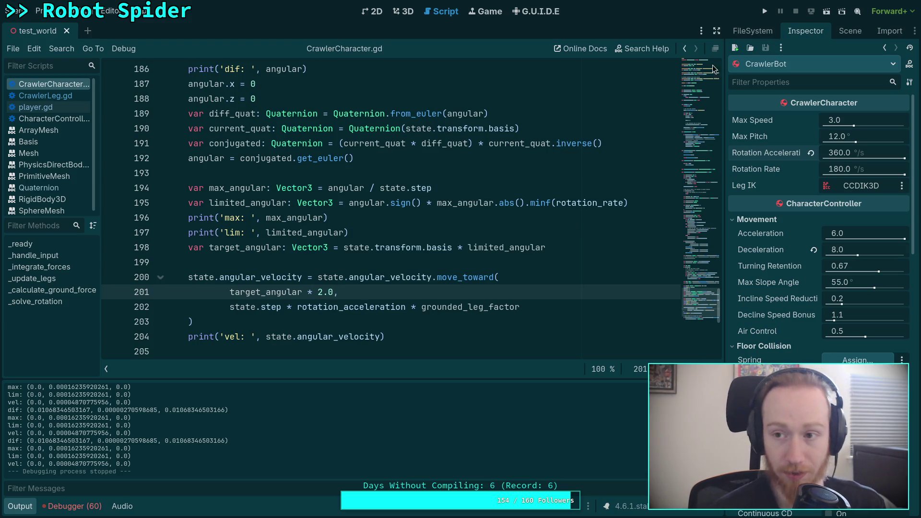
key(F5)
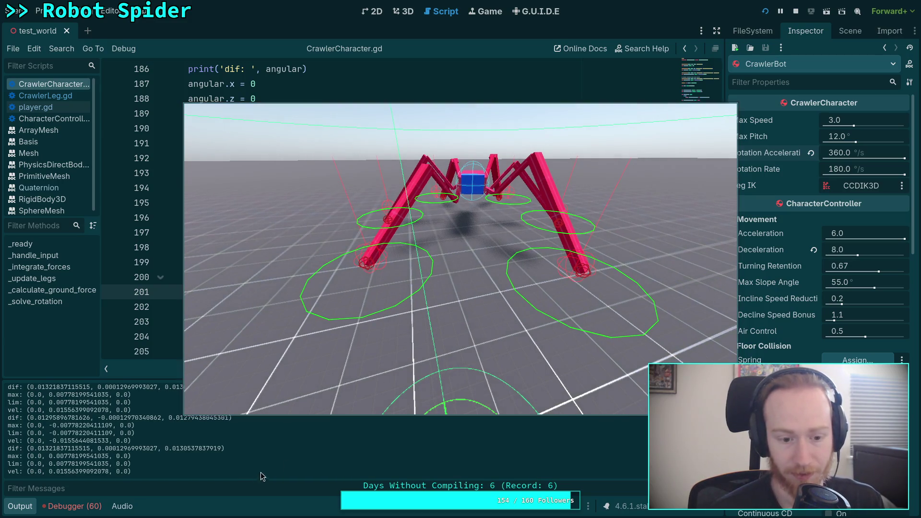
click(794, 12)
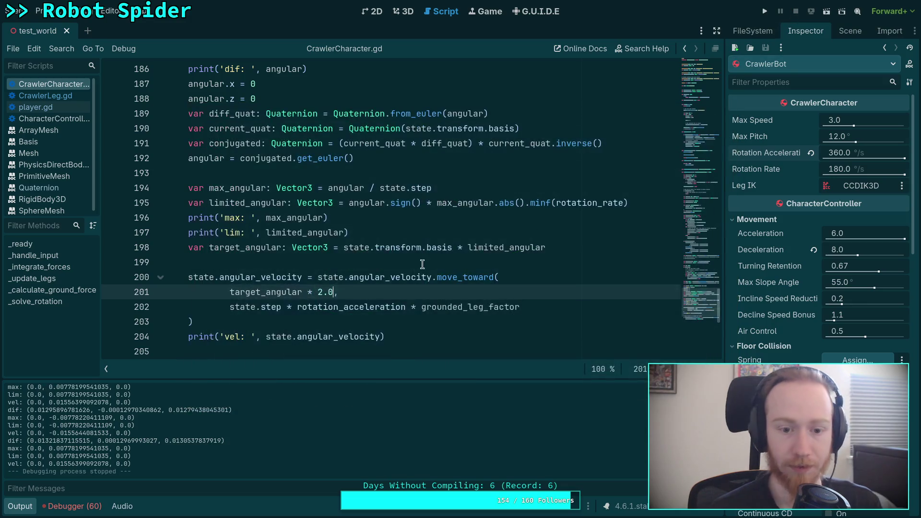
key(BackSpace)
key(BackSpace)
key(BackSpace)
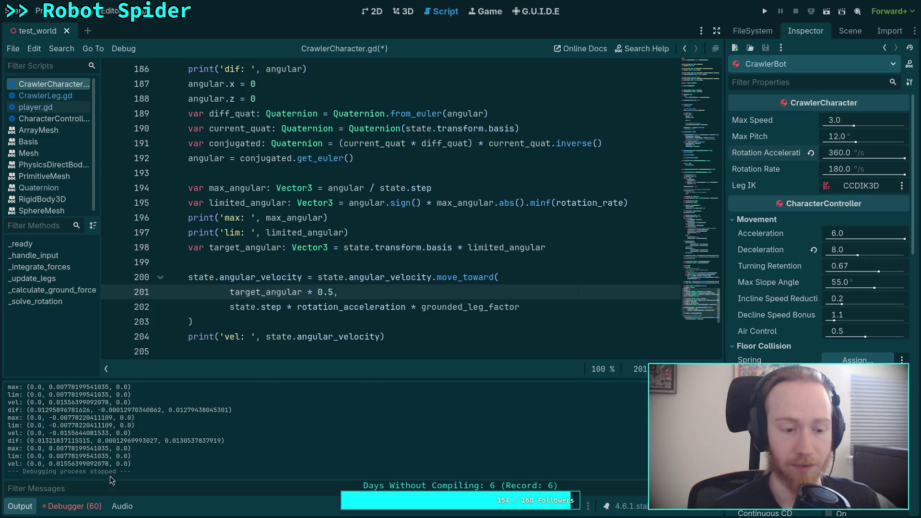
click(19, 506)
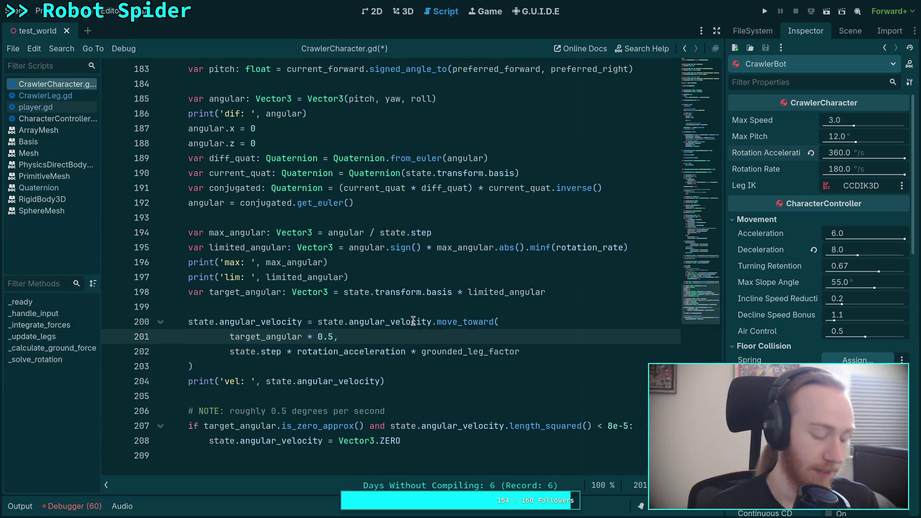
key(super+3)
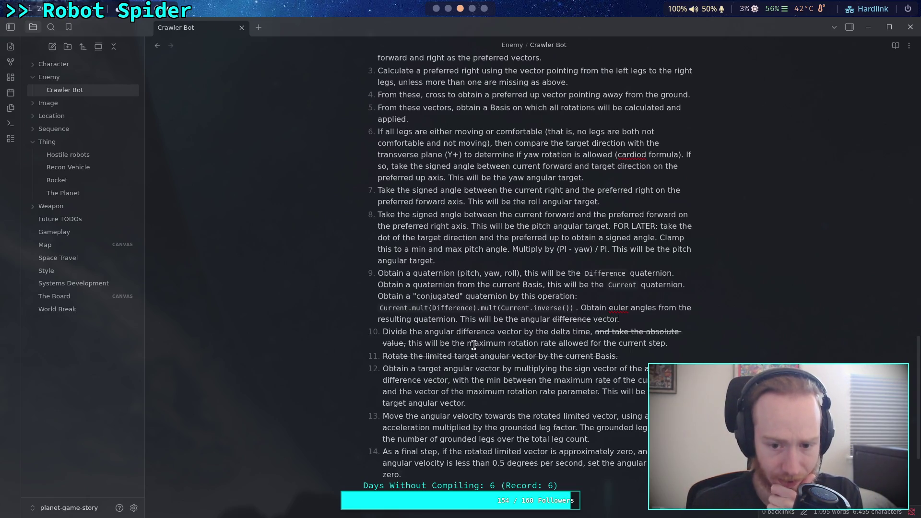
Delete the struck-out absolute value phrase and struck 'difference' words in steps 9 and 10
drag(595, 331, 414, 350)
key(BackSpace)
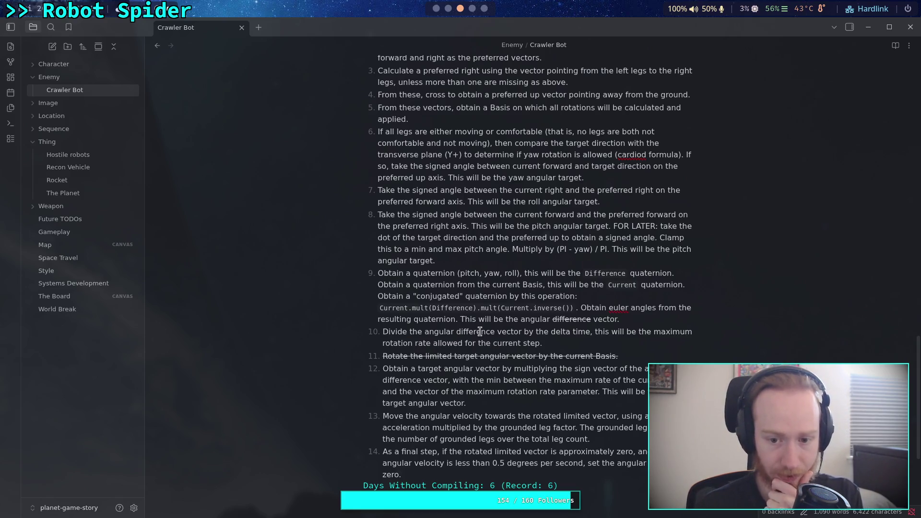
drag(552, 319, 595, 320)
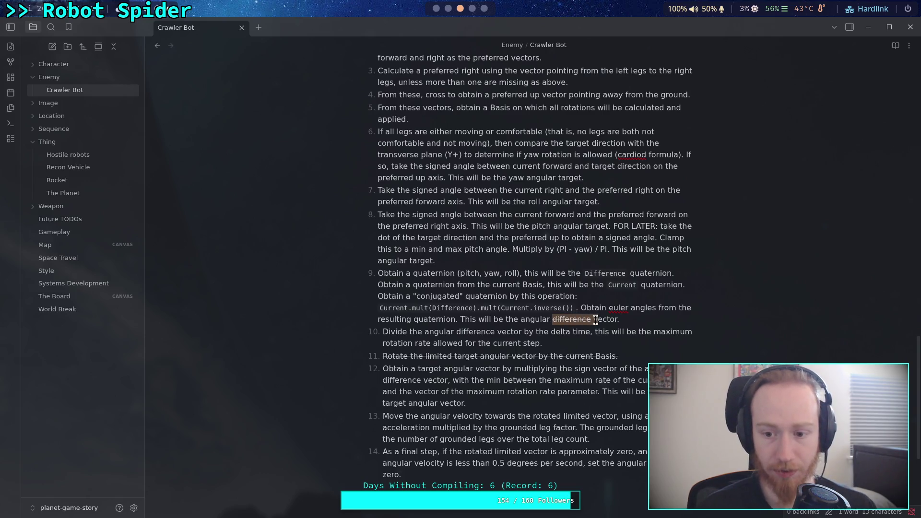
text(~~)
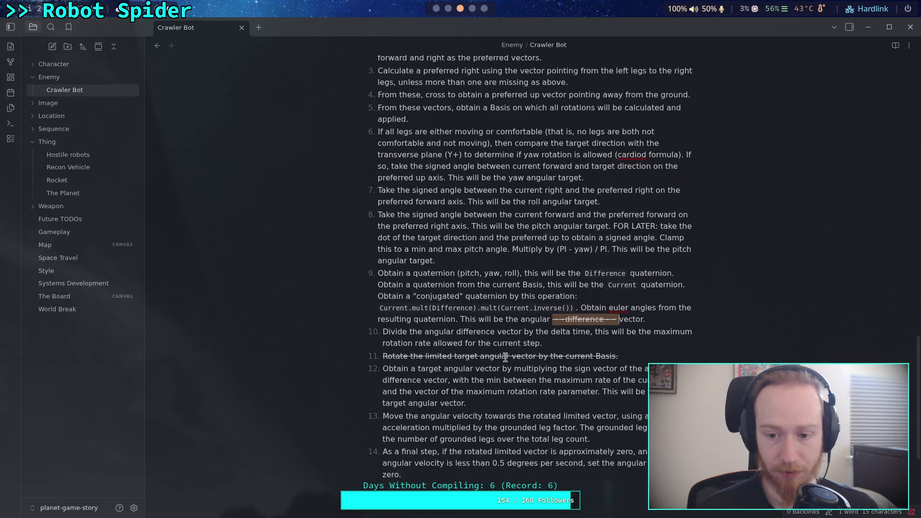
key(BackSpace)
drag(456, 332, 495, 335)
text(~)
Format 'angular' as inline code in steps 9 and 10, checking the Godot script
click(449, 9)
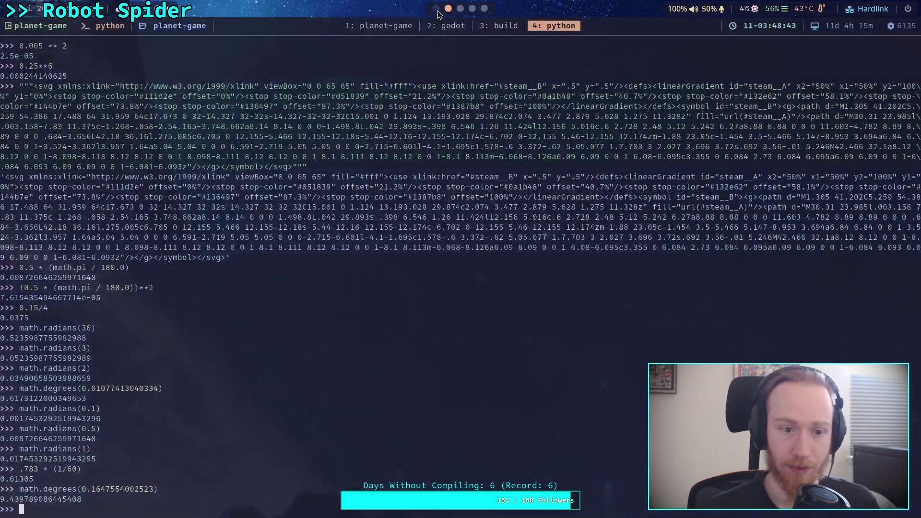
click(437, 10)
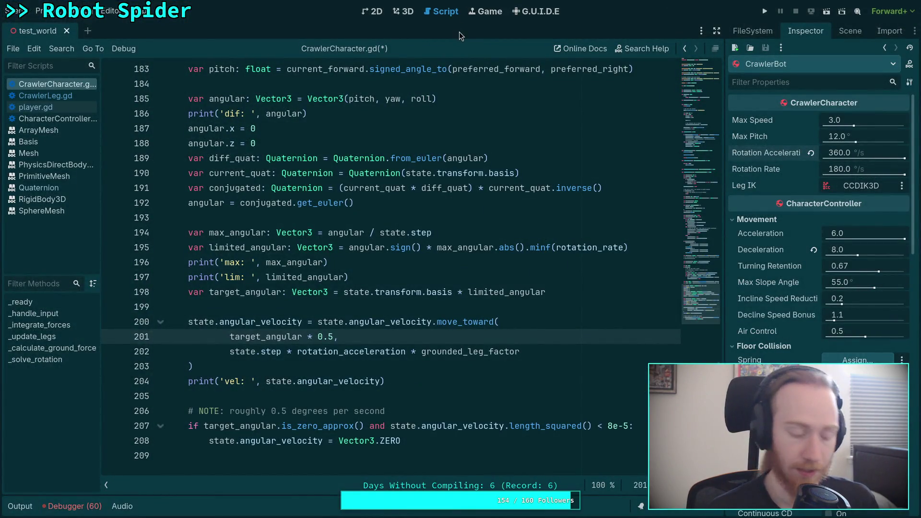
key(super+Right)
key(super+Right)
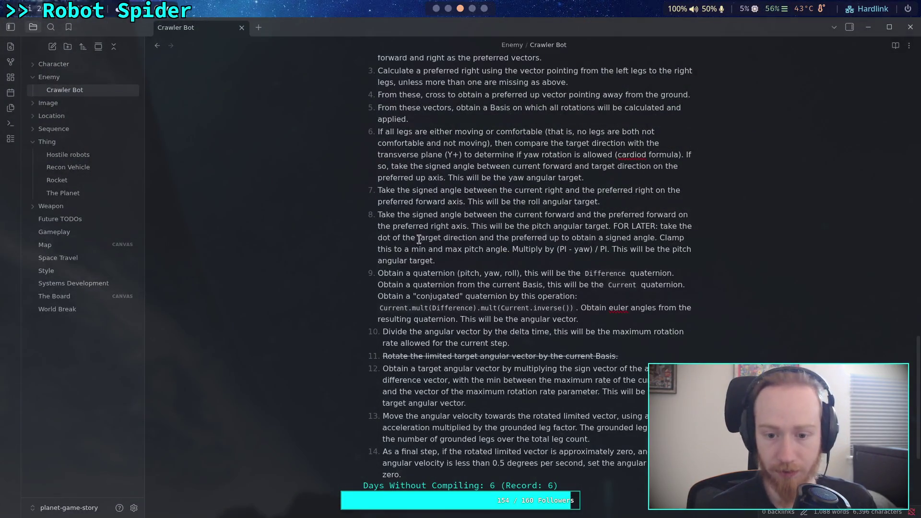
double_click(436, 332)
text(`)
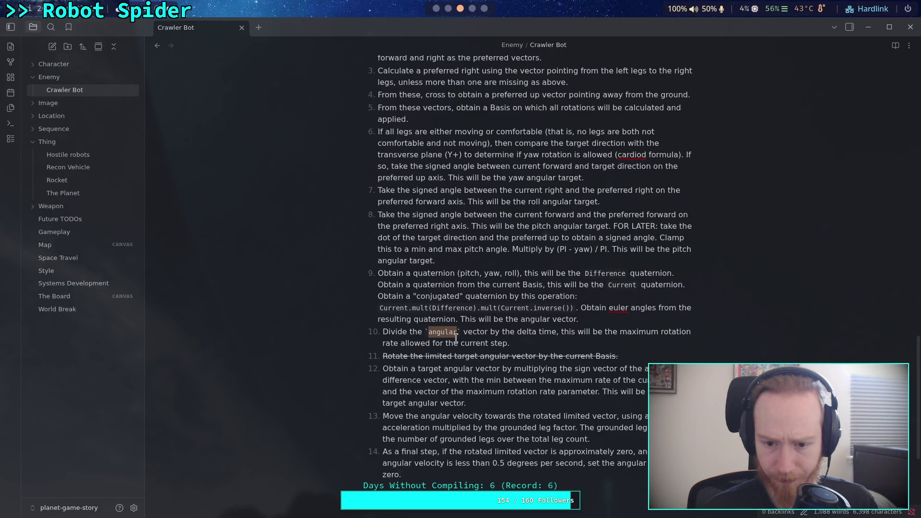
double_click(530, 319)
text(`)
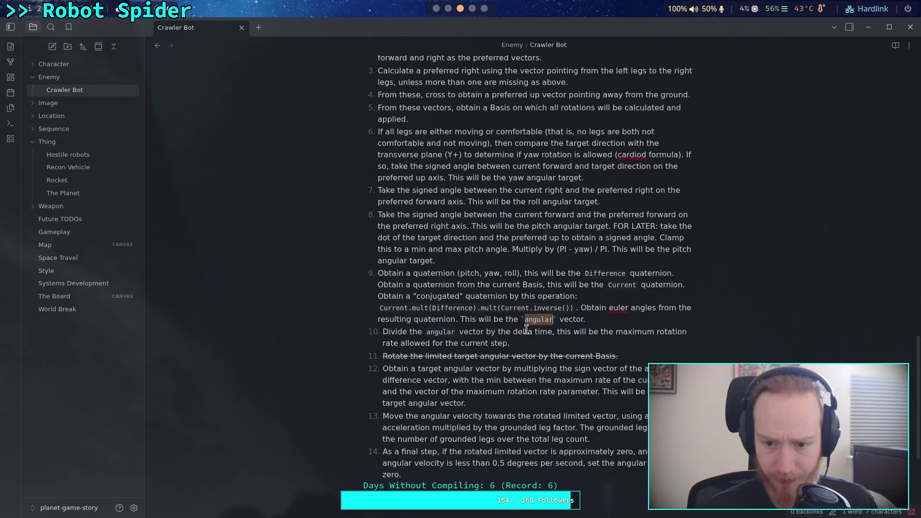
Replace 'maximum rotation rate' in step 10 with `max_angular`
click(448, 8)
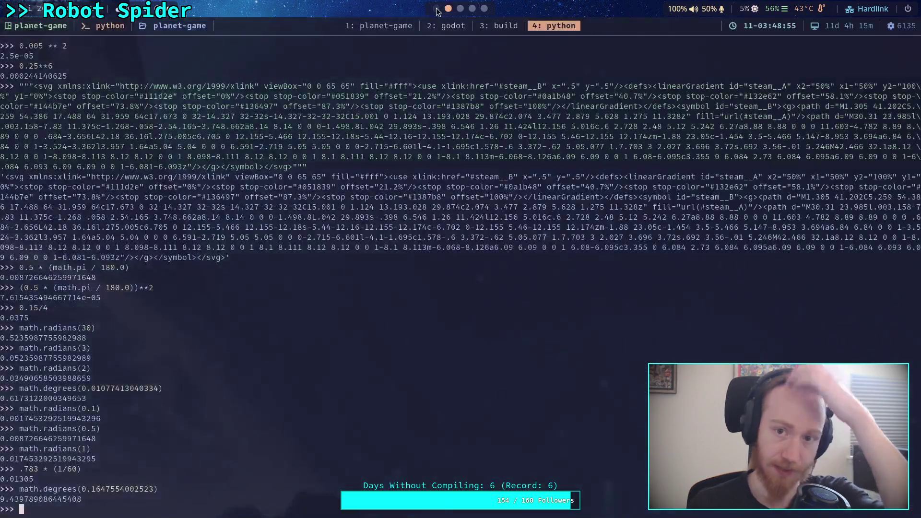
click(436, 9)
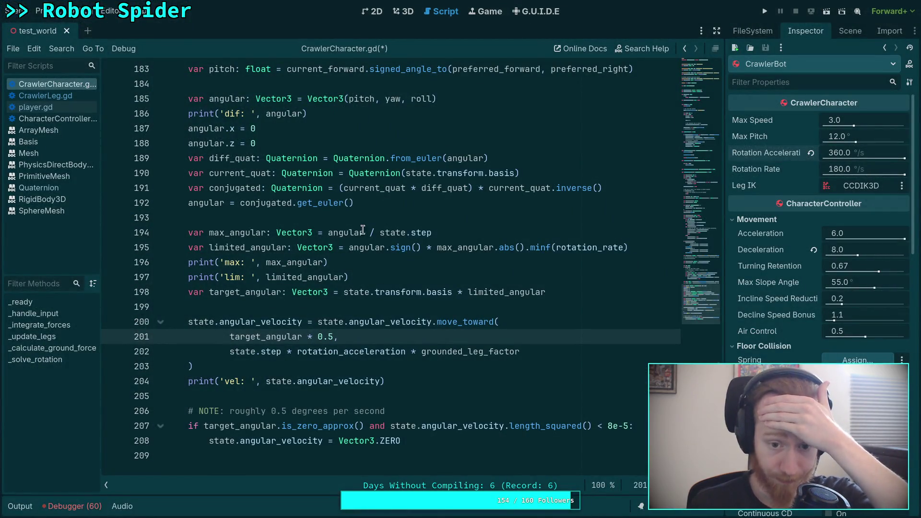
key(super+Right)
key(super+Right)
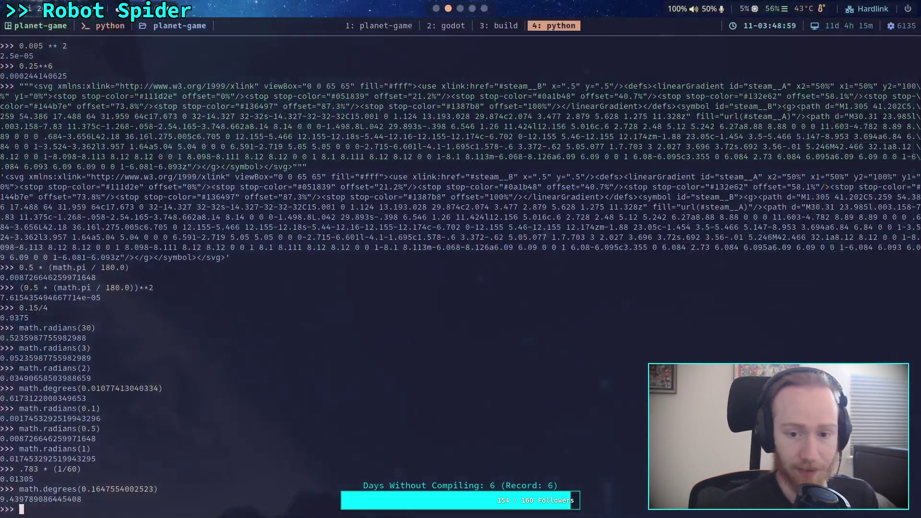
mouse_move(615, 332)
mouse_down()
mouse_move(679, 332)
mouse_move(397, 342)
mouse_up()
text(`max)
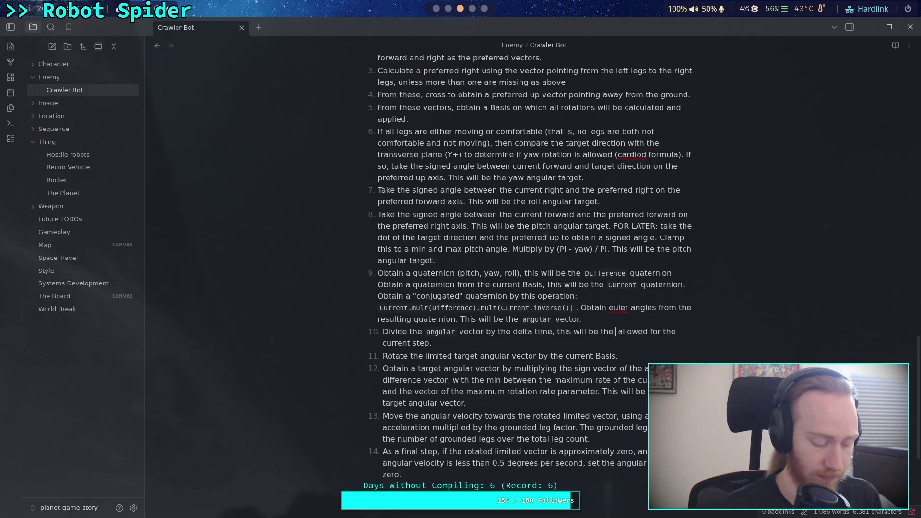
text(_angular`)
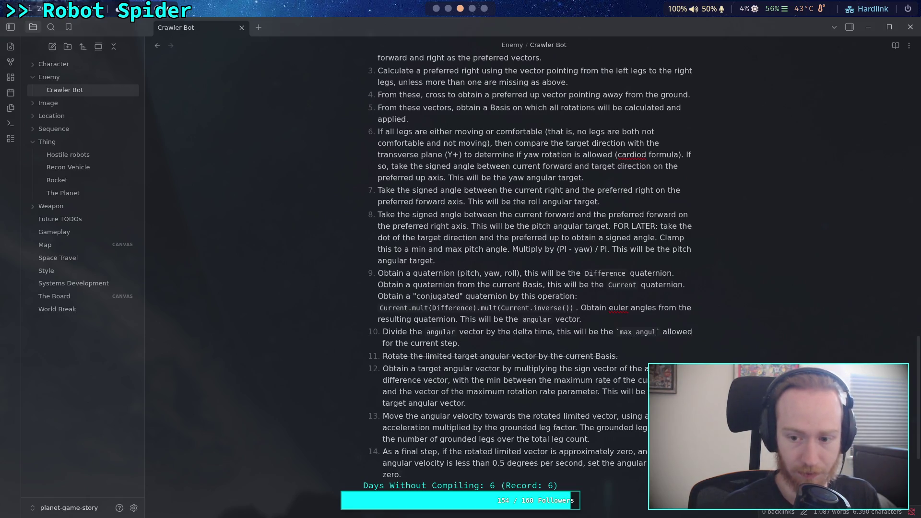
click(447, 349)
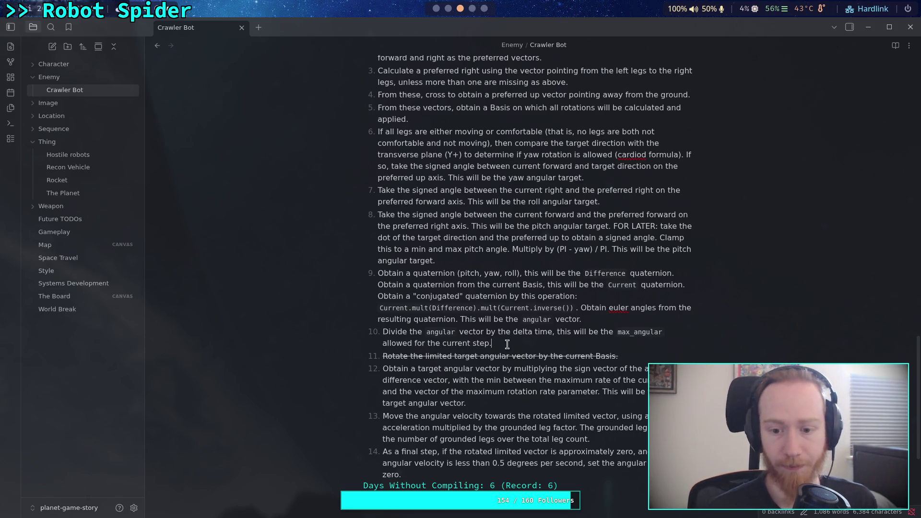
Remove the strikethrough markup from step 11 after checking the Godot code
triple_click(630, 355)
click(564, 355)
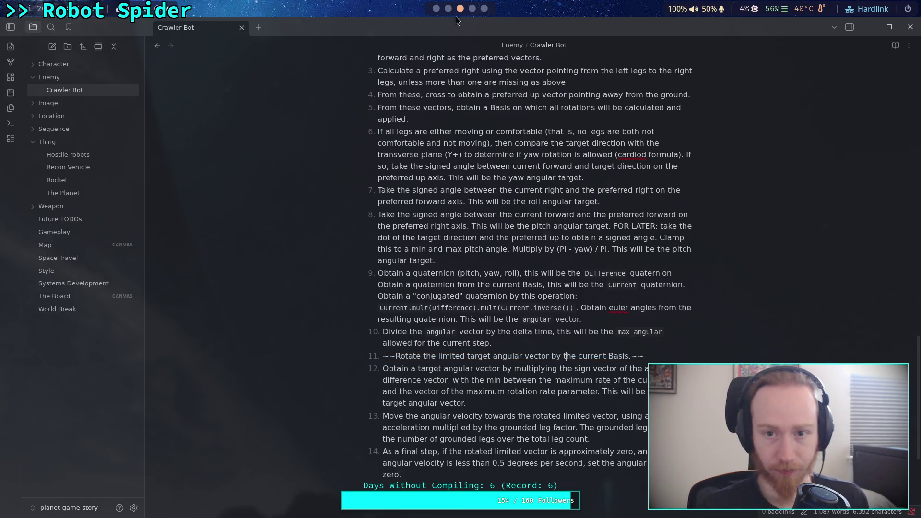
click(436, 9)
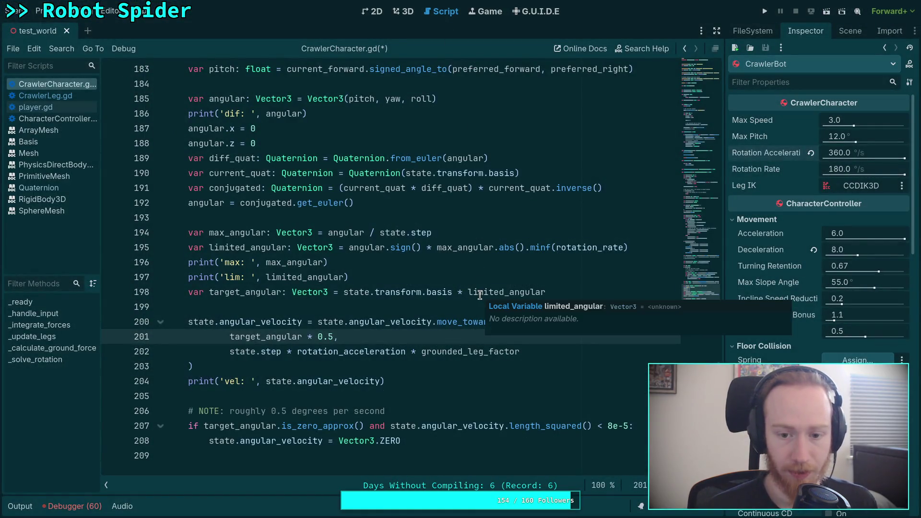
key(super+Right)
key(super+Right)
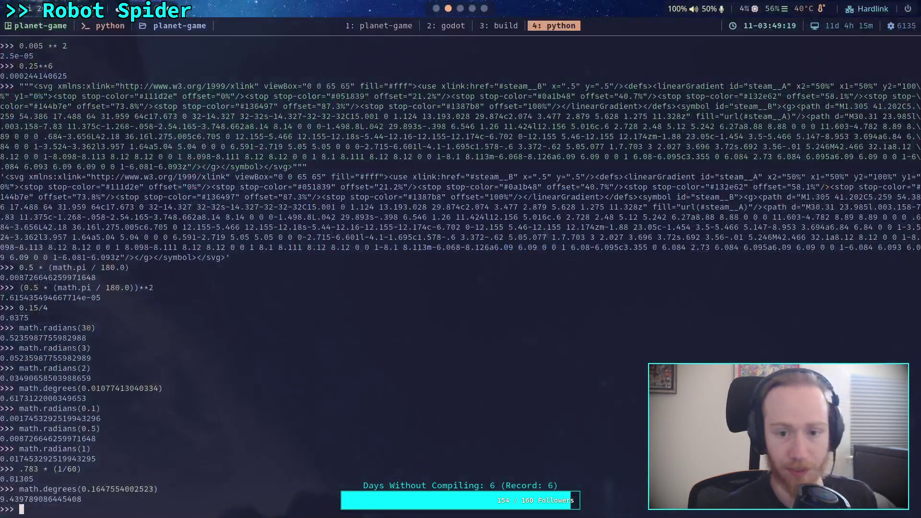
click(397, 355)
key(BackSpace)
key(BackSpace)
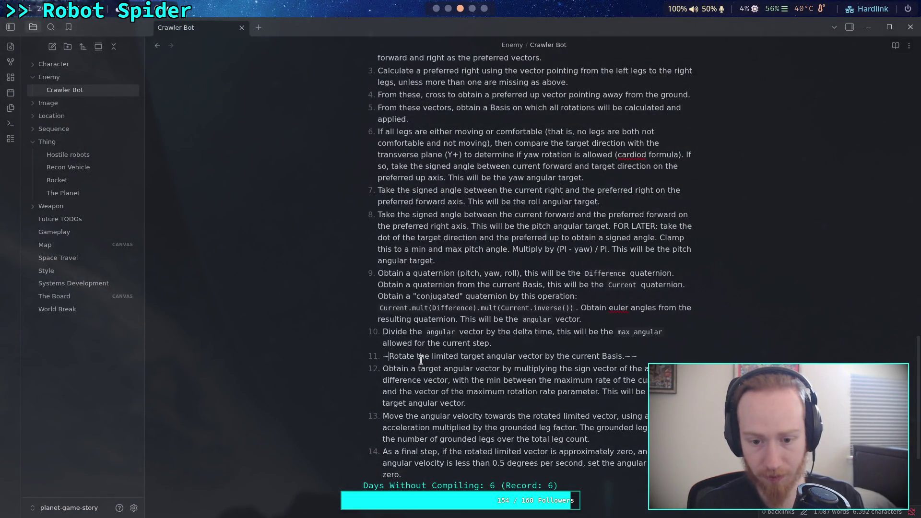
key(BackSpace)
key(BackSpace)
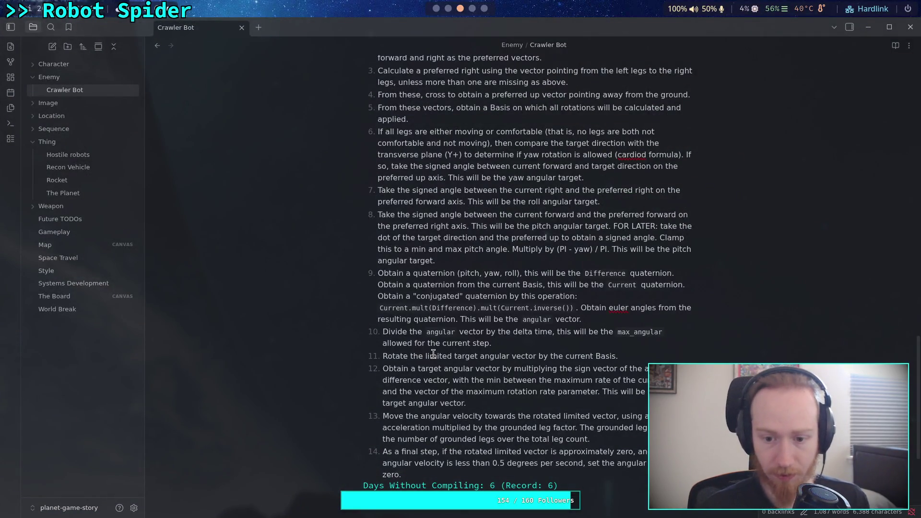
In step 11, delete 'limited target', code-format `angular`, and append target wording
double_click(430, 355)
drag(430, 355, 480, 355)
key(BackSpace)
double_click(435, 355)
key(grave)
click(599, 356)
key(Left)
text(,thi)
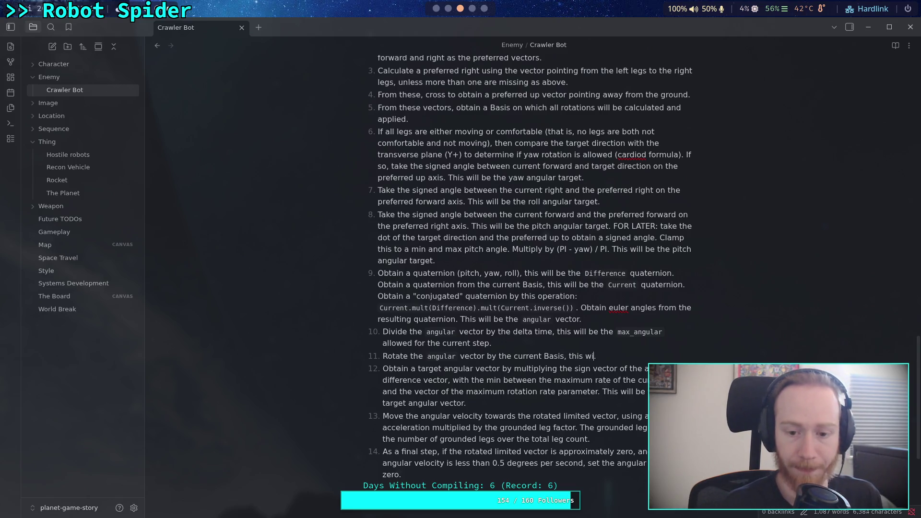
text(tho)
text( target vecto)
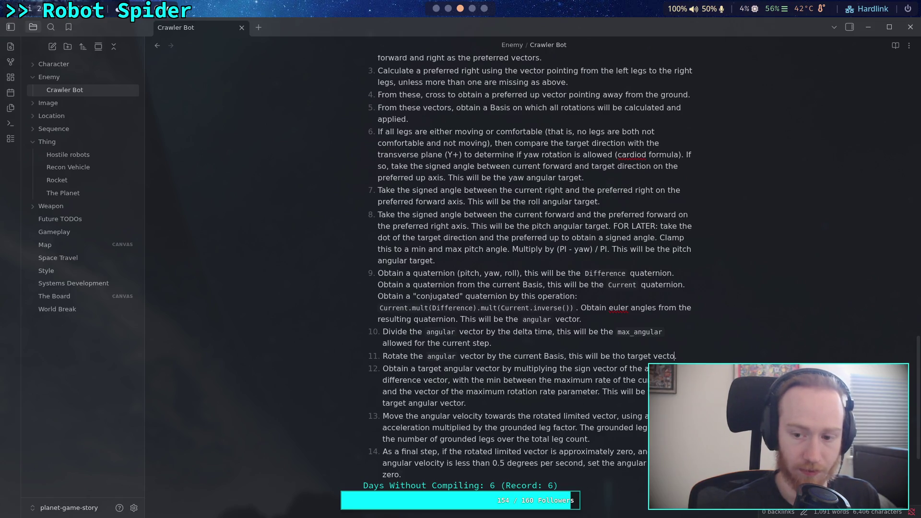
Check the rotation code and Python REPL, then select step 12's old target angular text
key(alt+Tab)
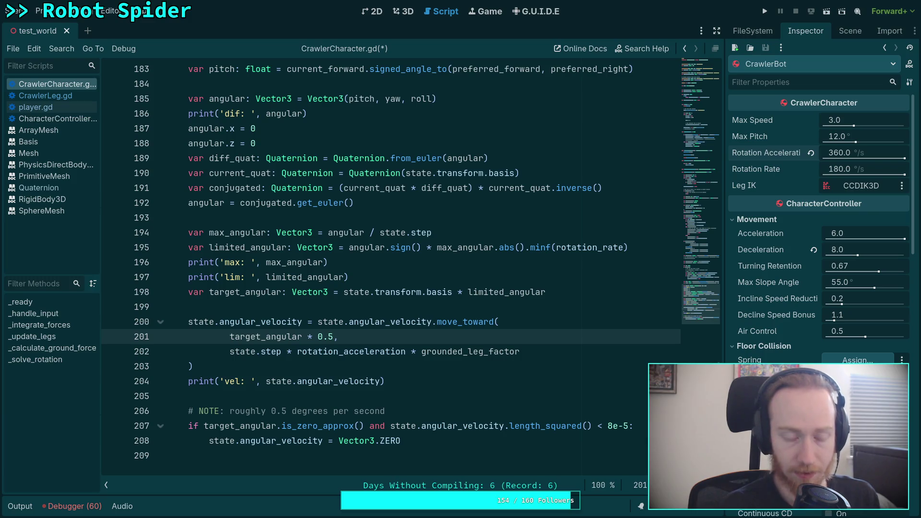
key(super+4)
key(alt+Tab)
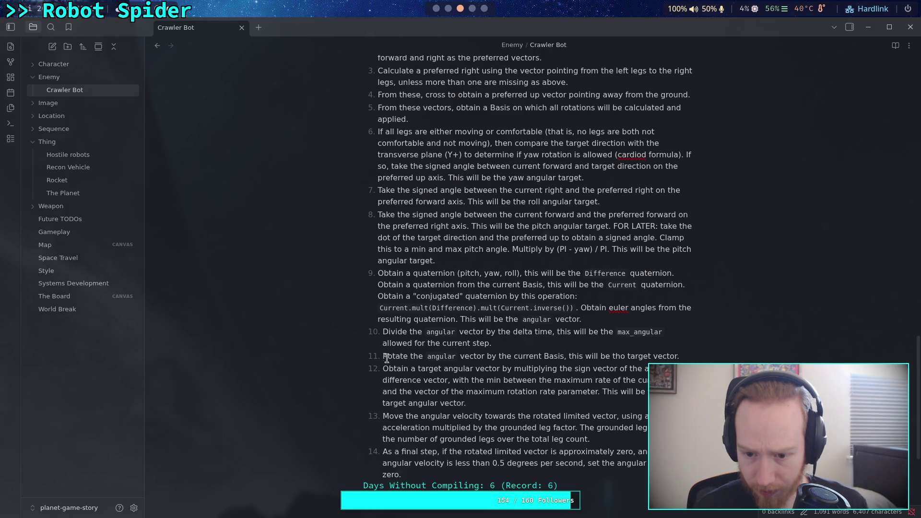
drag(466, 403, 384, 368)
Move the target-vector step above the Rotate step in the Crawler Bot list
key(BackSpace)
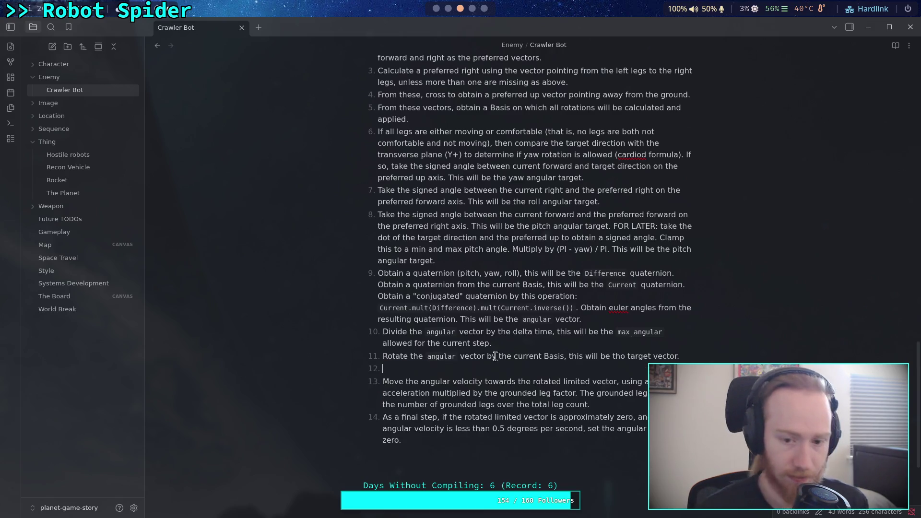
key(ctrl+z)
key(BackSpace)
Rename 'target angular' in step 11 to inline-code `limited_angular`
key(BackSpace)
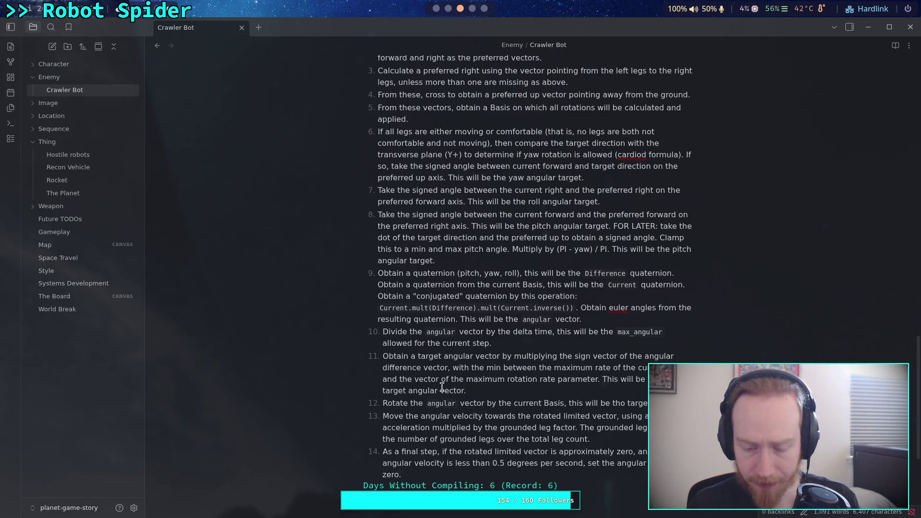
double_click(432, 353)
click(452, 356)
drag(419, 356, 480, 356)
text(`)
click(454, 357)
key(BackSpace)
text(_)
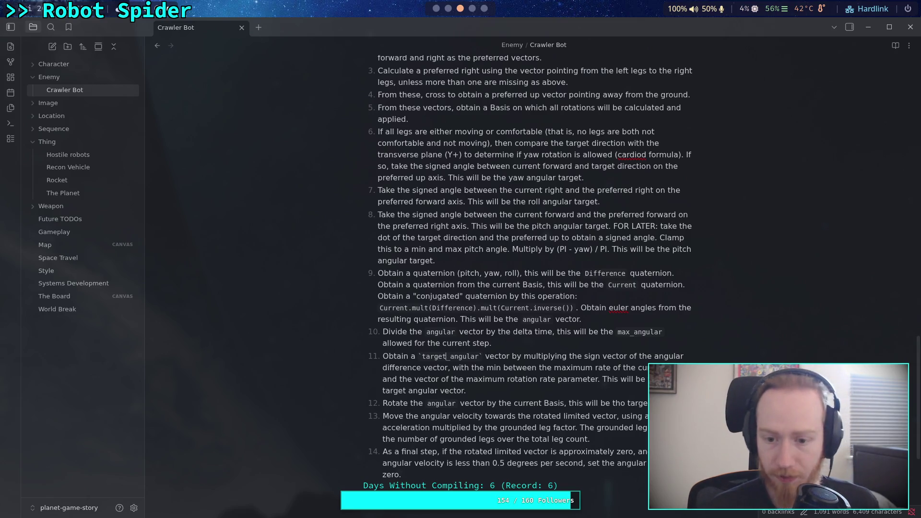
key(shift+Left)
key(shift+Left)
key(shift+Left)
text(limet)
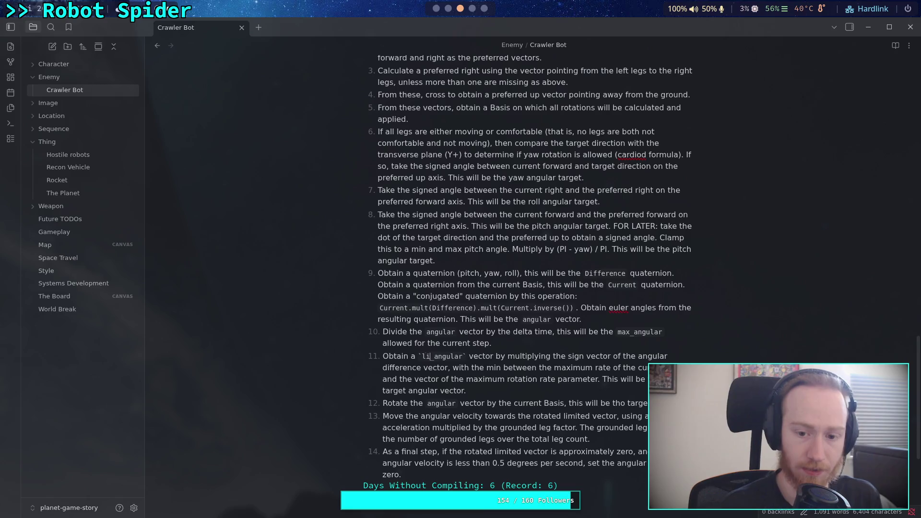
key(BackSpace)
key(BackSpace)
text(it)
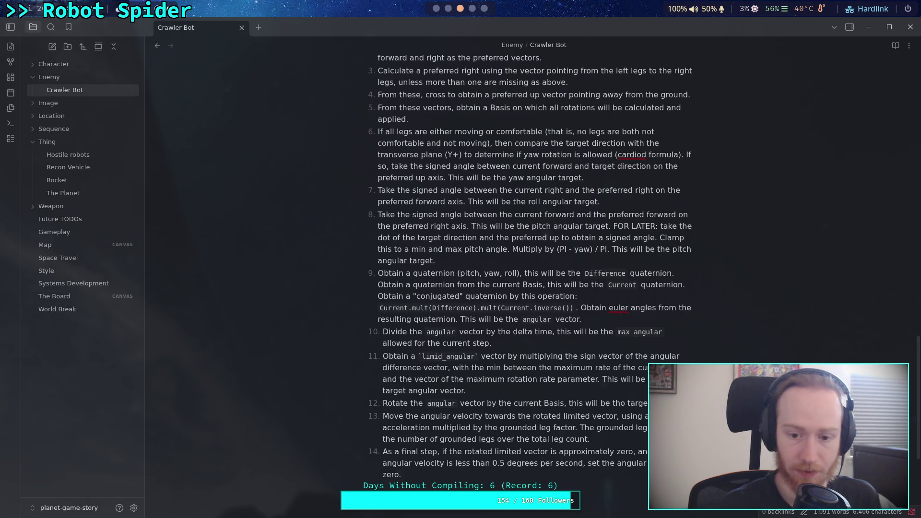
text(ed)
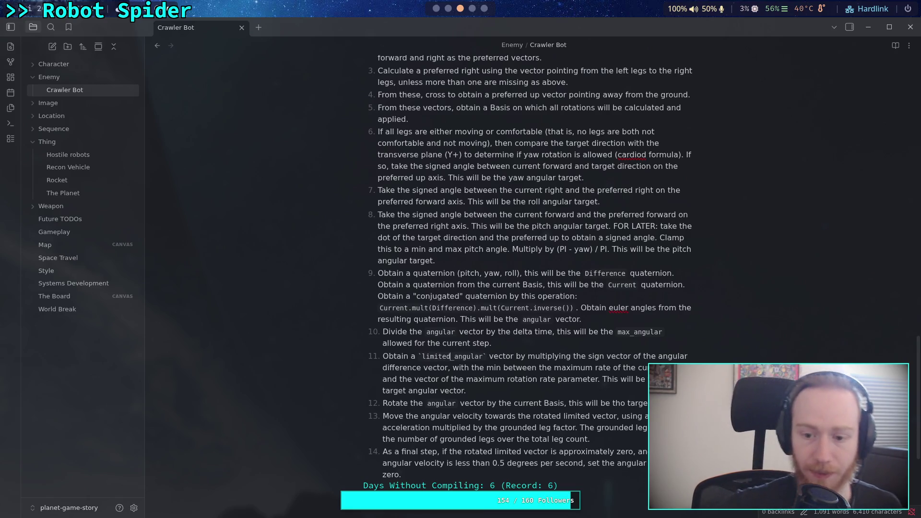
Format `angular` as code and delete the words 'vector' and 'difference' from step 11
double_click(668, 356)
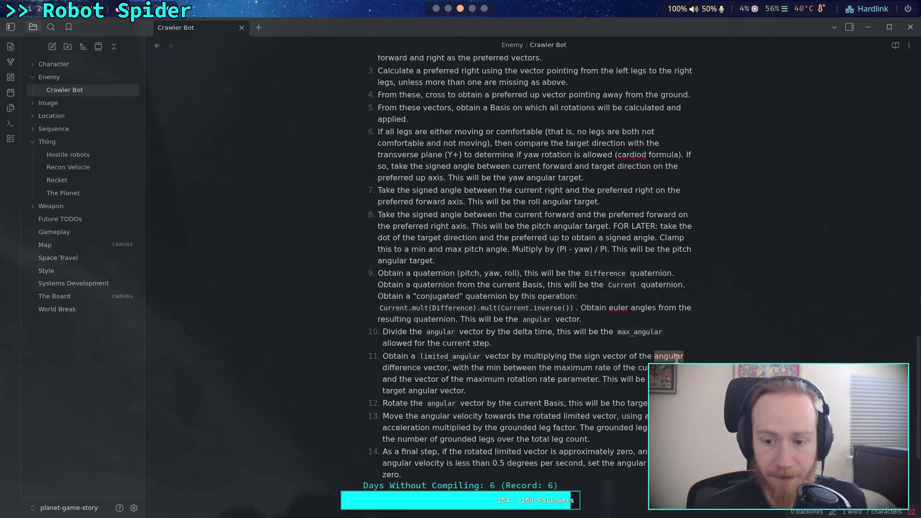
text(`)
click(641, 368)
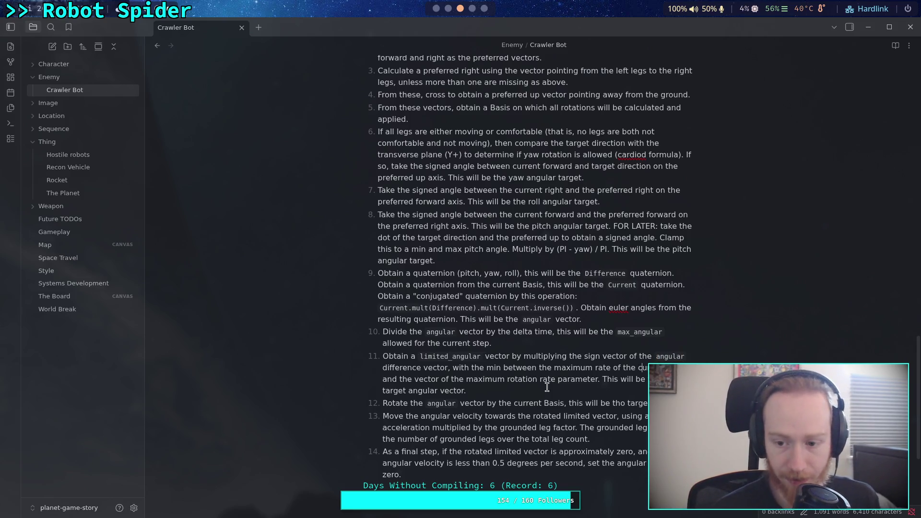
drag(603, 356, 625, 358)
key(BackSpace)
drag(383, 367, 425, 367)
key(BackSpace)
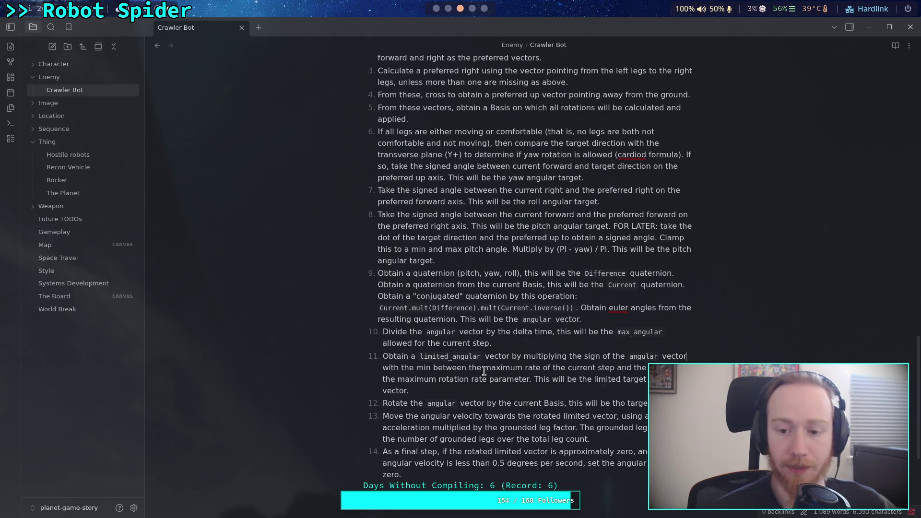
Replace 'maximum rate' in step 11 with inline-code `max_angular.abs()`
drag(485, 370, 540, 370)
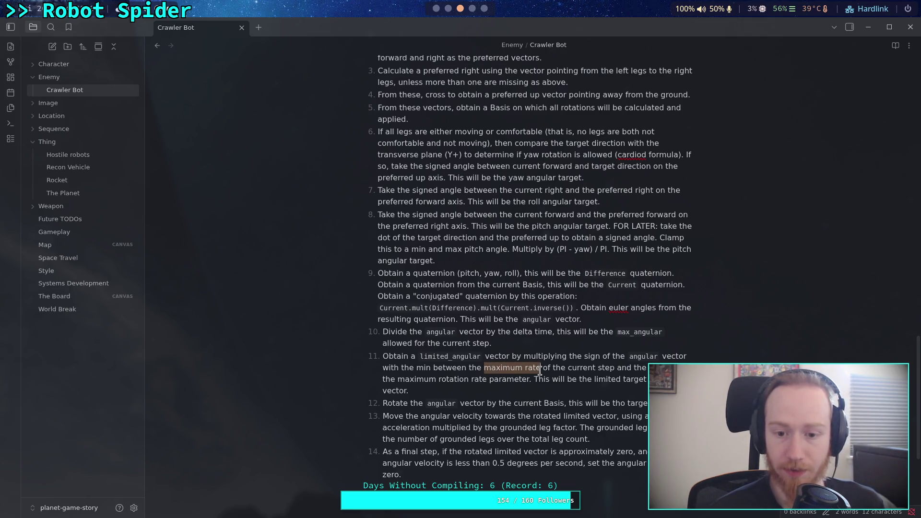
text(`max_angular)
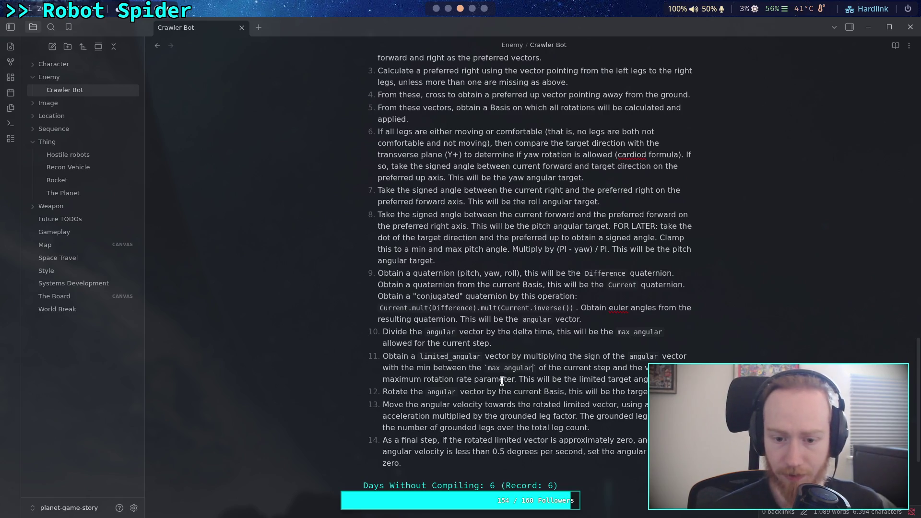
click(484, 368)
text(absolute)
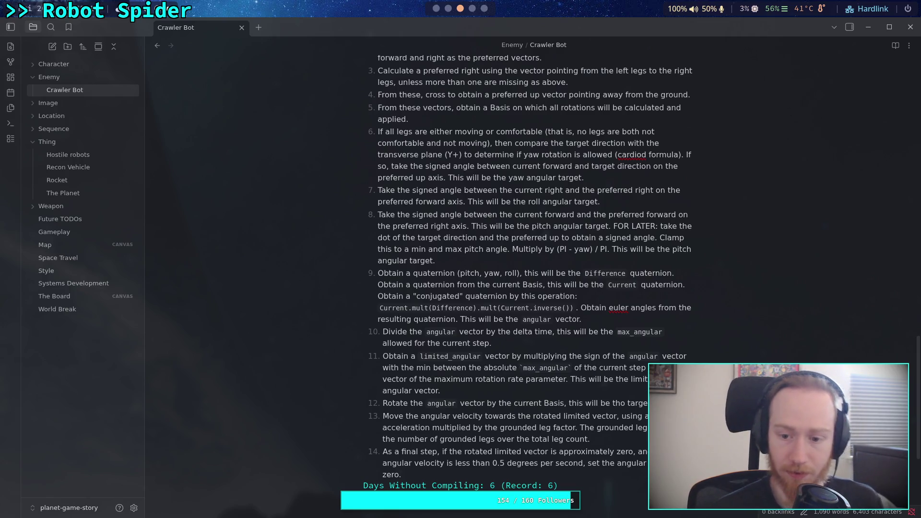
key(BackSpace)
key(BackSpace)
key(BackSpace)
key(BackSpace)
key(BackSpace)
key(BackSpace)
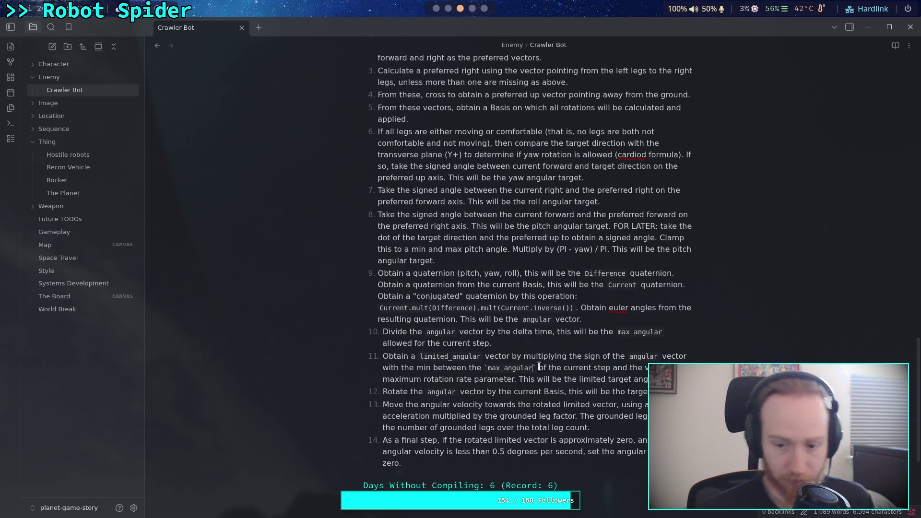
text(')
key(BackSpace)
text(.abs())
click(584, 369)
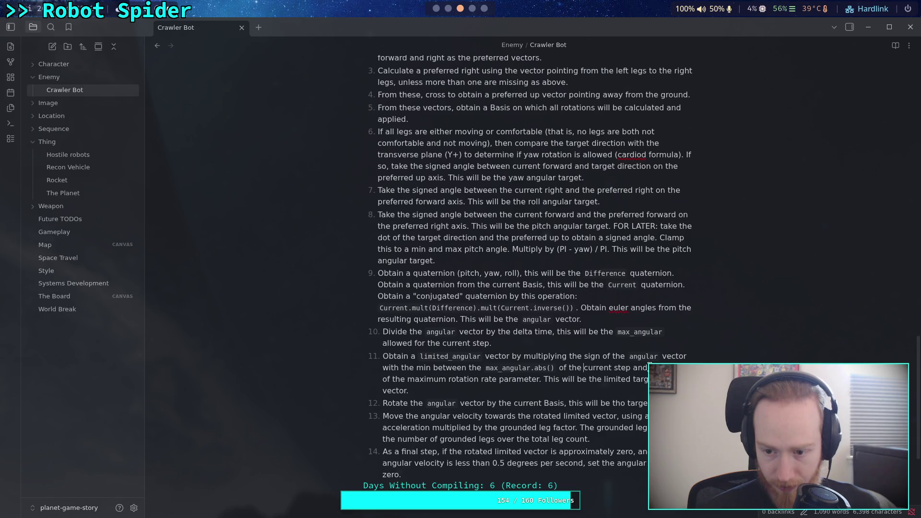
mouse_move(672, 367)
mouse_down()
mouse_move(407, 379)
mouse_move(480, 379)
mouse_up()
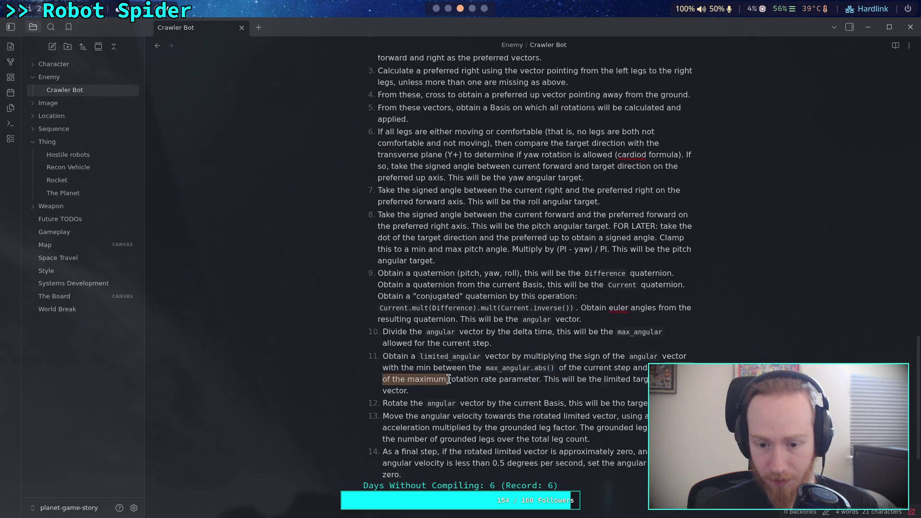
Delete the redundant maximum-rotation wording and closing sentence so step 11 ends at 'rate parameter.'
key(BackSpace)
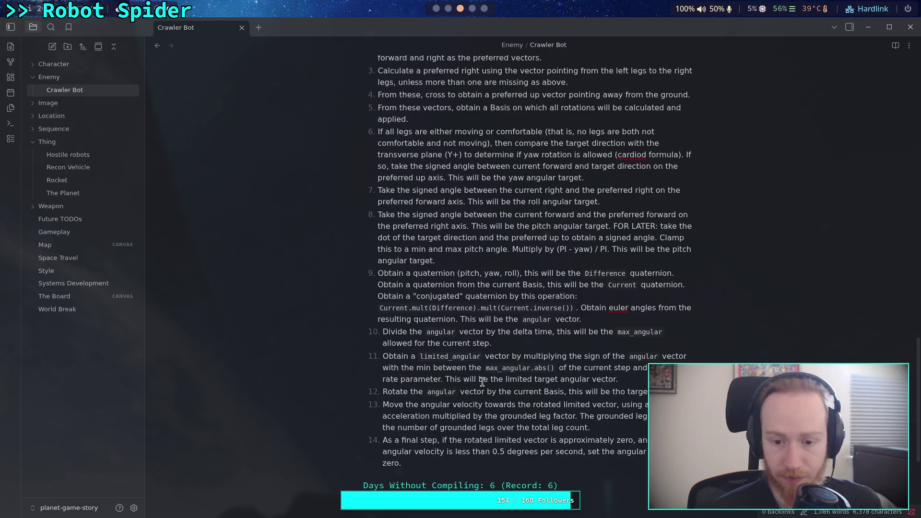
drag(445, 379, 619, 379)
key(BackSpace)
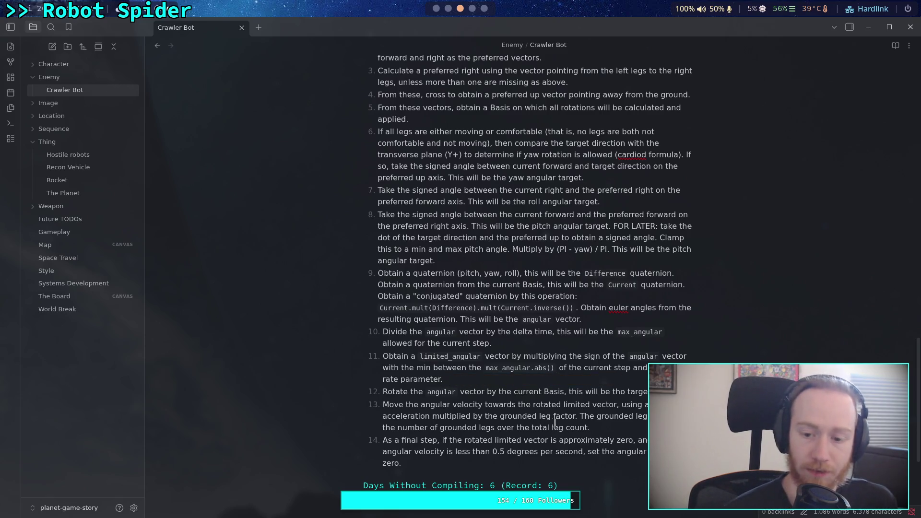
Rename `angular` to `limited_angular` in step 12 and delete its trailing target-vector clause
click(425, 391)
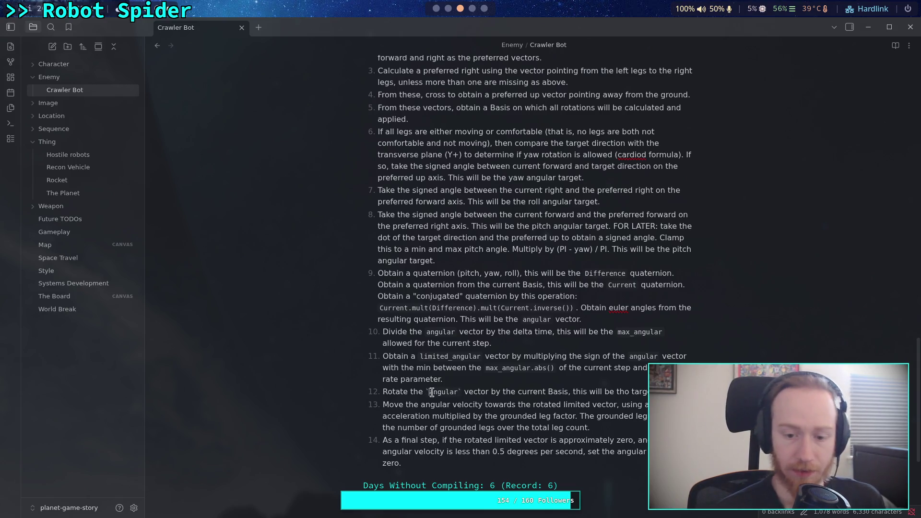
text(limited)
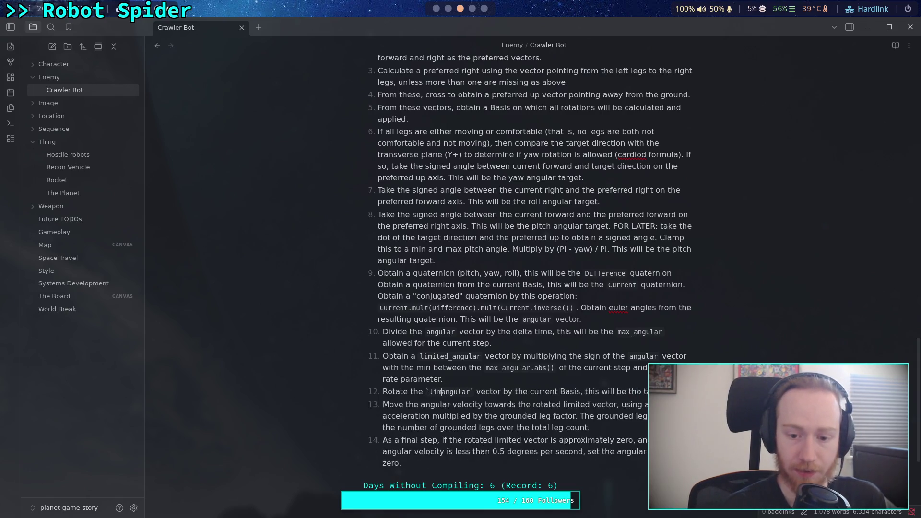
text(_)
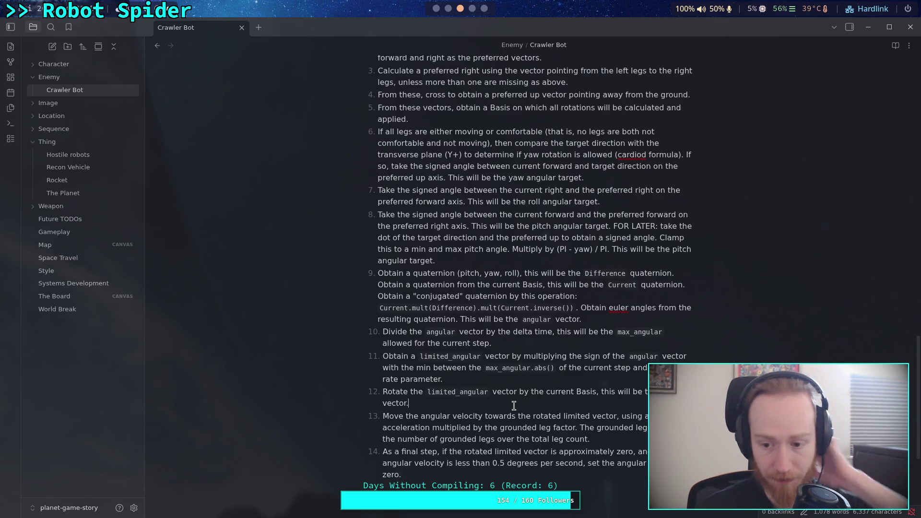
click(532, 393)
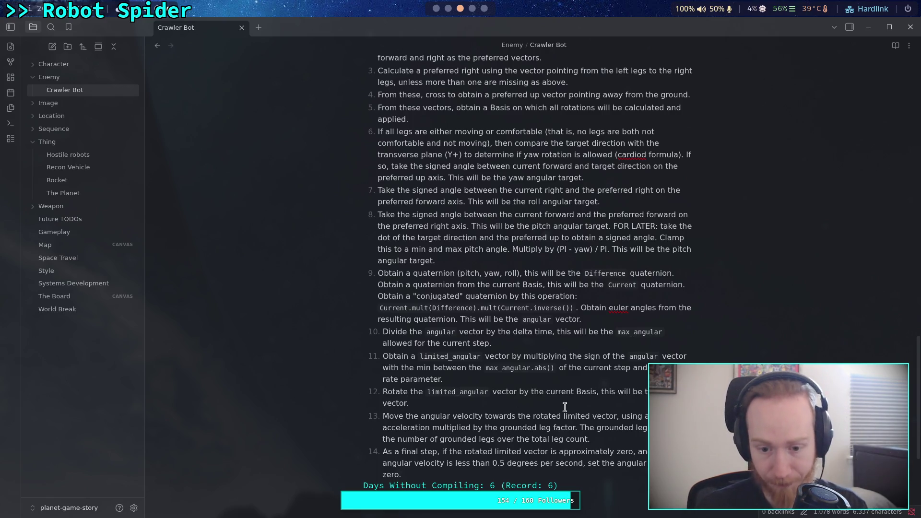
drag(590, 400, 598, 393)
key(BackSpace)
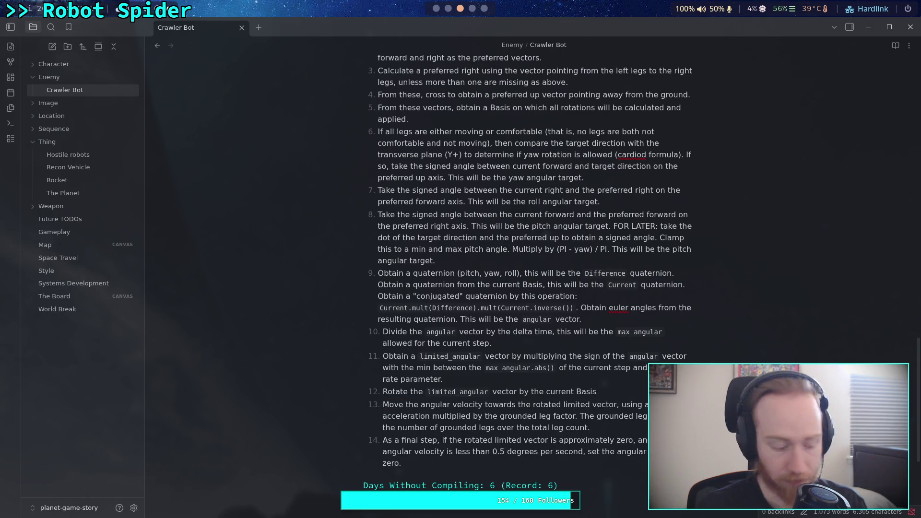